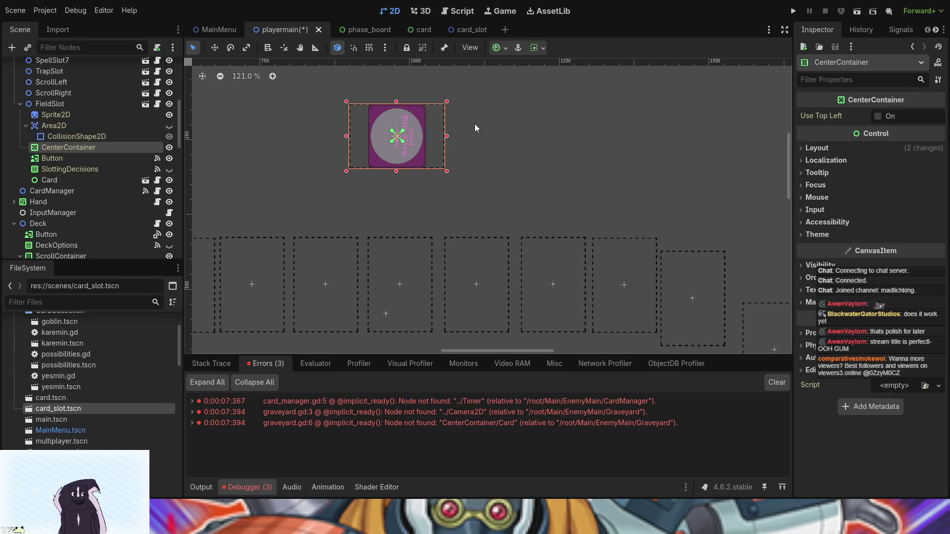
Try resizing CenterContainer, undo the resize, and move the Card node inside CenterContainer.
left_click_drag(397, 106, 397, 72)
left_click_drag(396, 172, 397, 222)
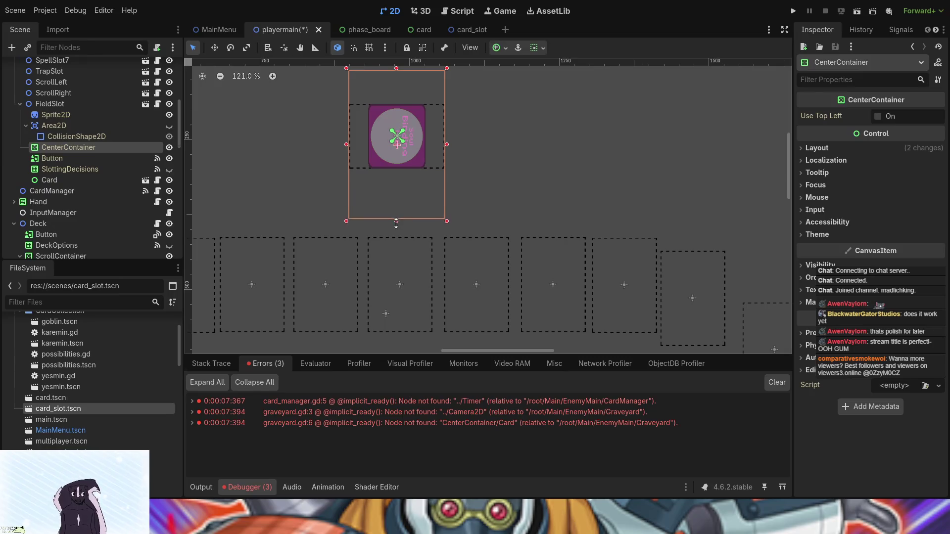
left_click_drag(448, 151, 531, 152)
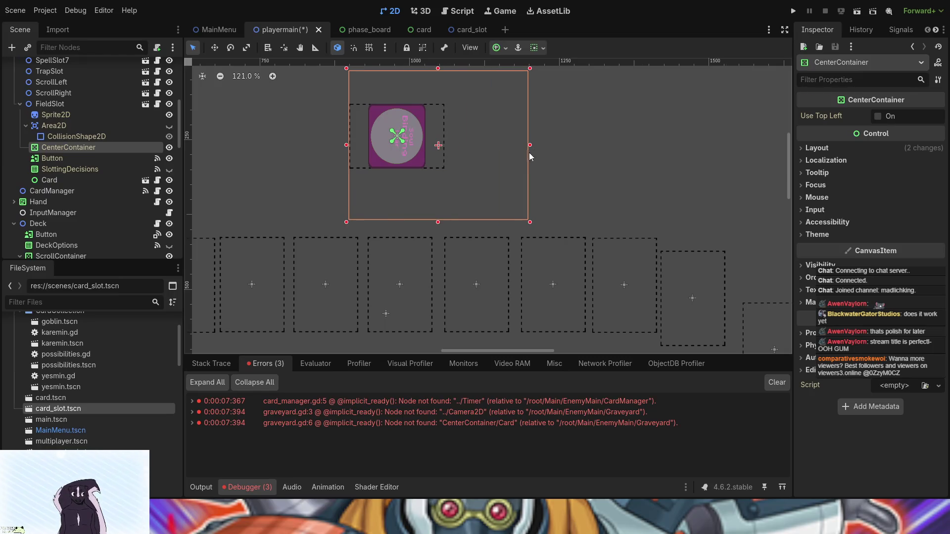
key("ctrl+z")
key("ctrl+z")
key("ctrl+z")
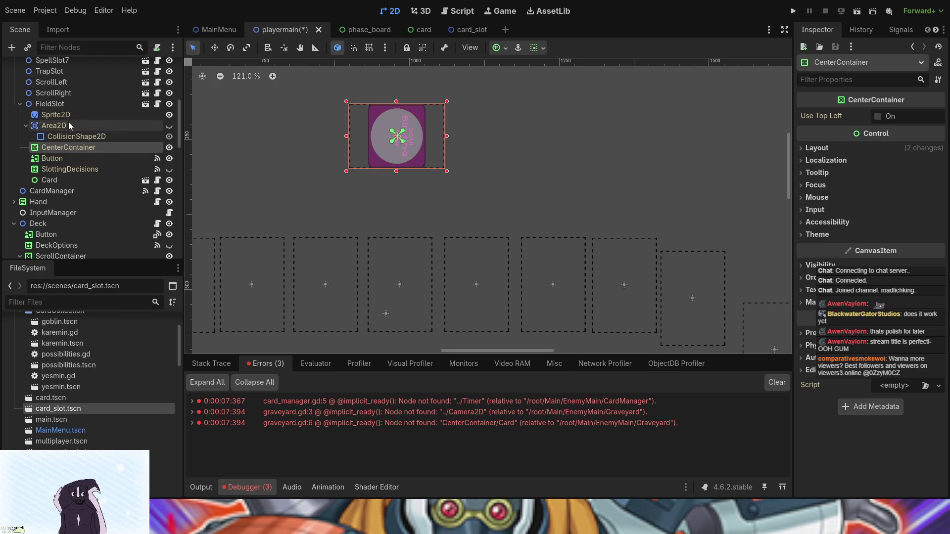
mouse_move(44, 179)
left_mouse_down()
mouse_move(46, 141)
mouse_move(45, 149)
left_mouse_up()
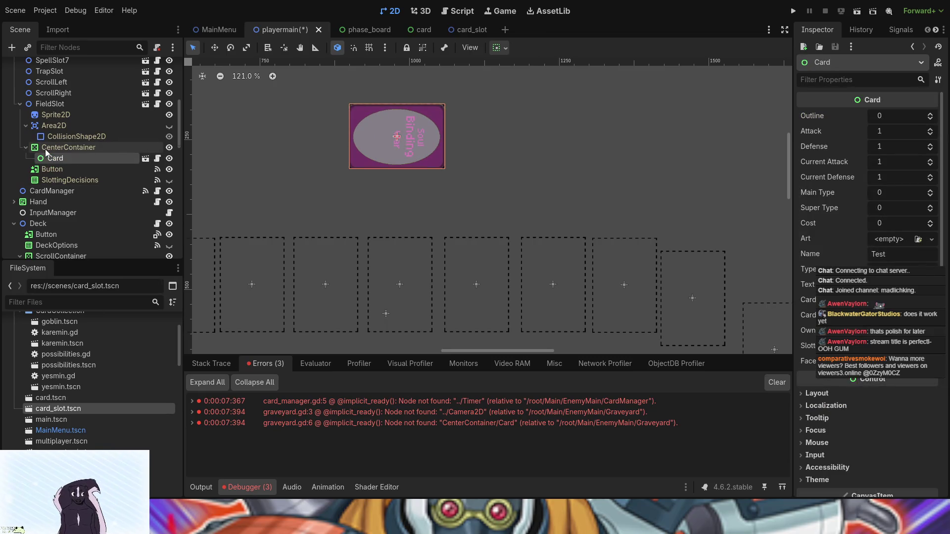
Hide the test Card under FieldSlot on the board and collapse the FieldSlot branch.
left_click(91, 103)
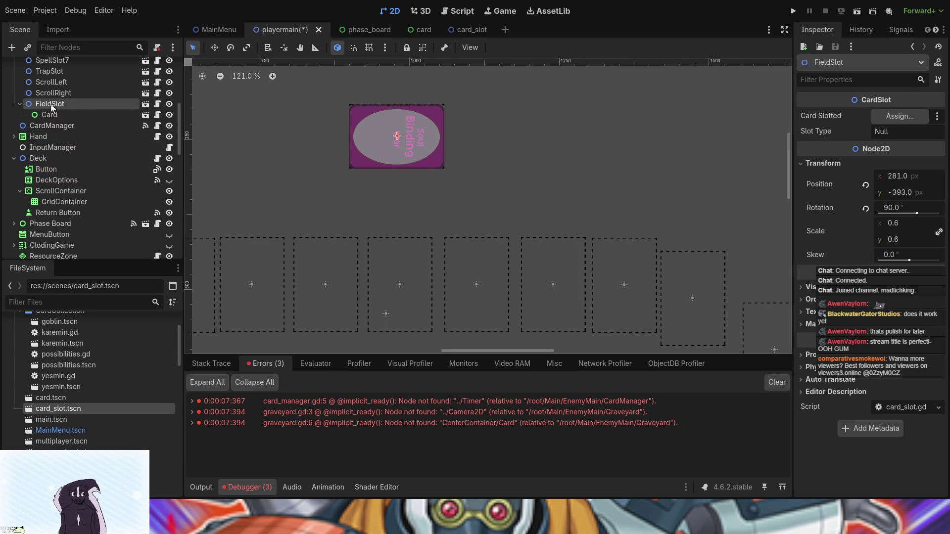
scroll(99, 164, "up", 3)
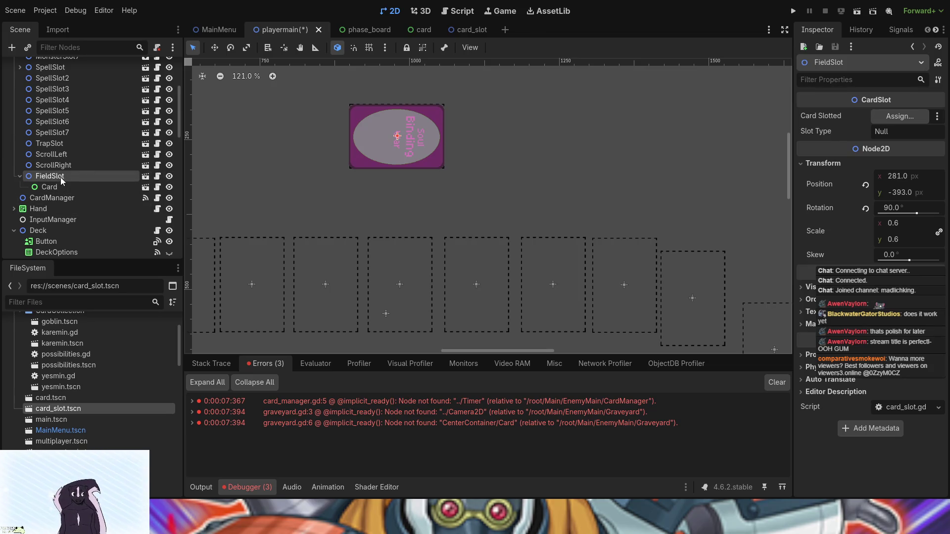
left_click(54, 190)
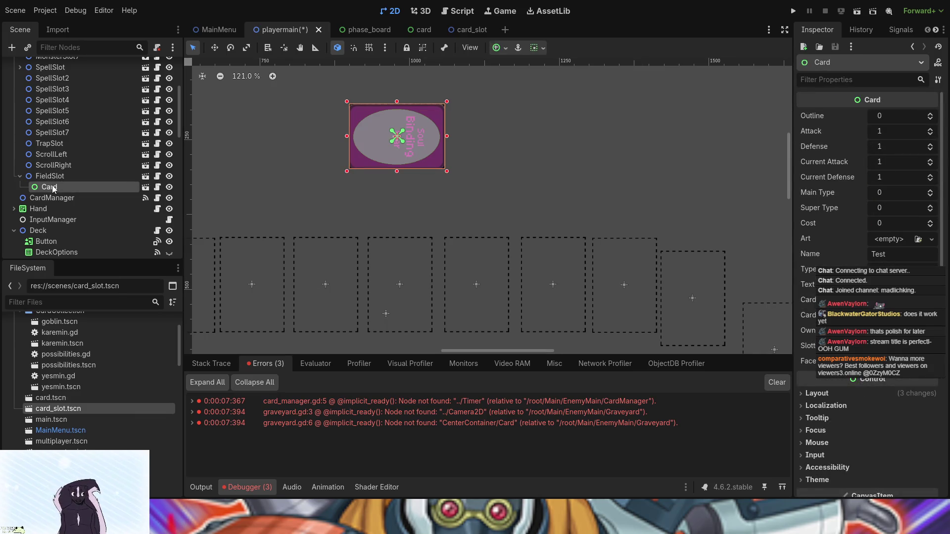
left_click(169, 187)
left_click(20, 176)
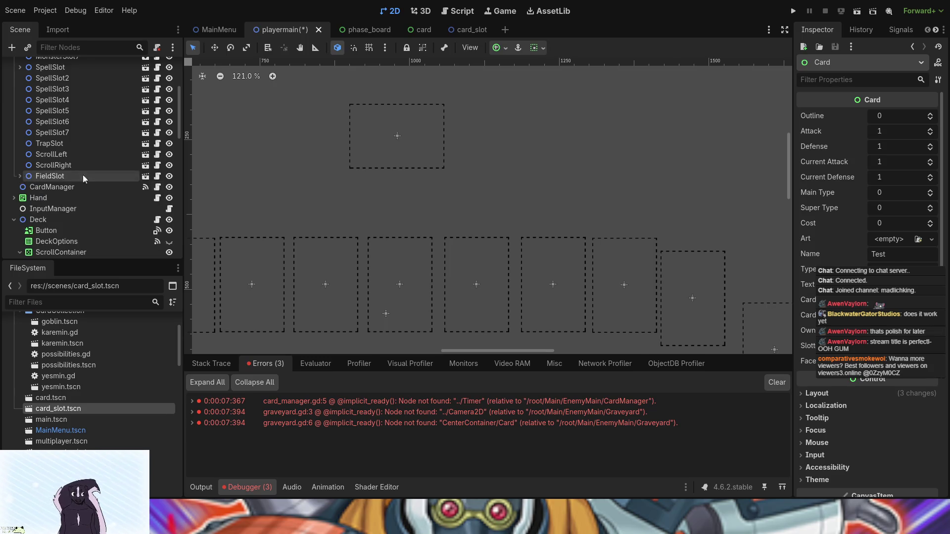
Zoom out the 2D view and add a card_slot.tscn instance as a child of CardSlots.
scroll(495, 162, "down", 3)
scroll(568, 180, "down", 3)
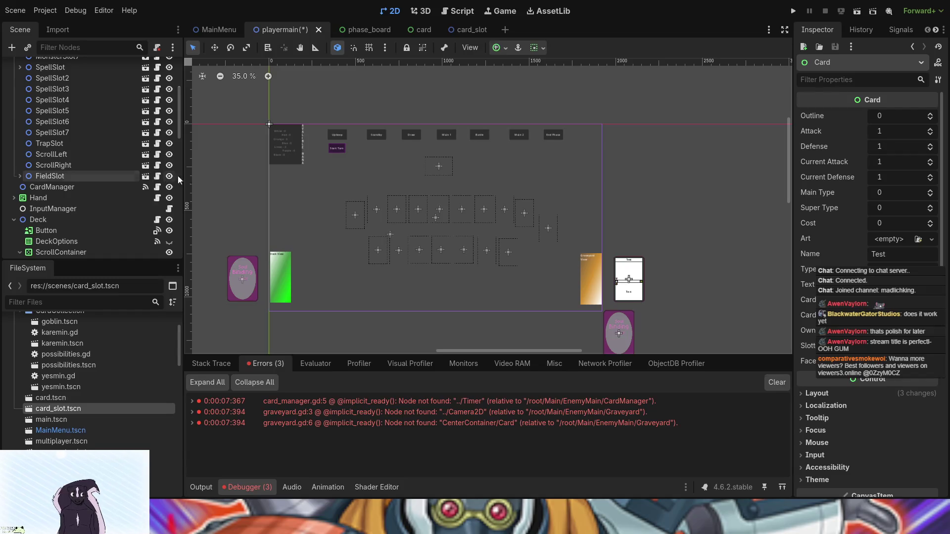
scroll(45, 159, "up", 4)
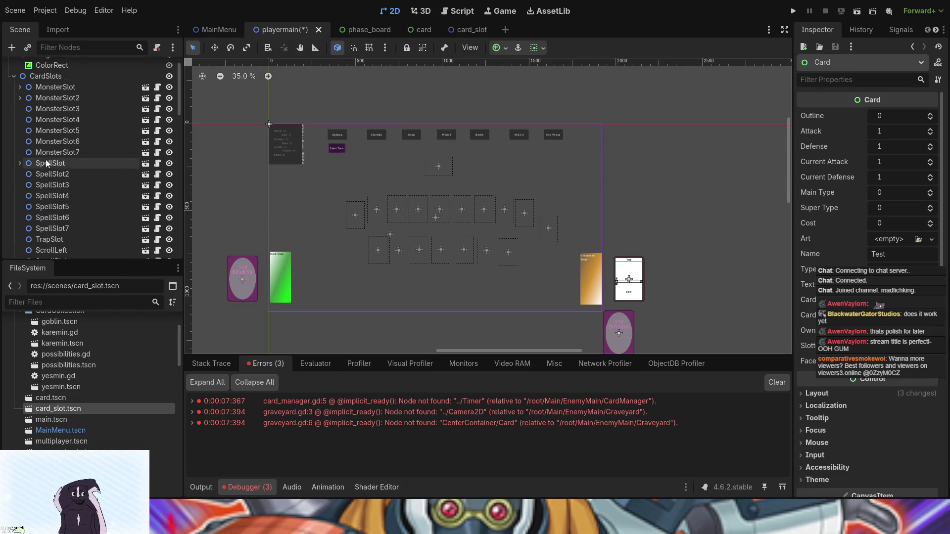
left_click(34, 77)
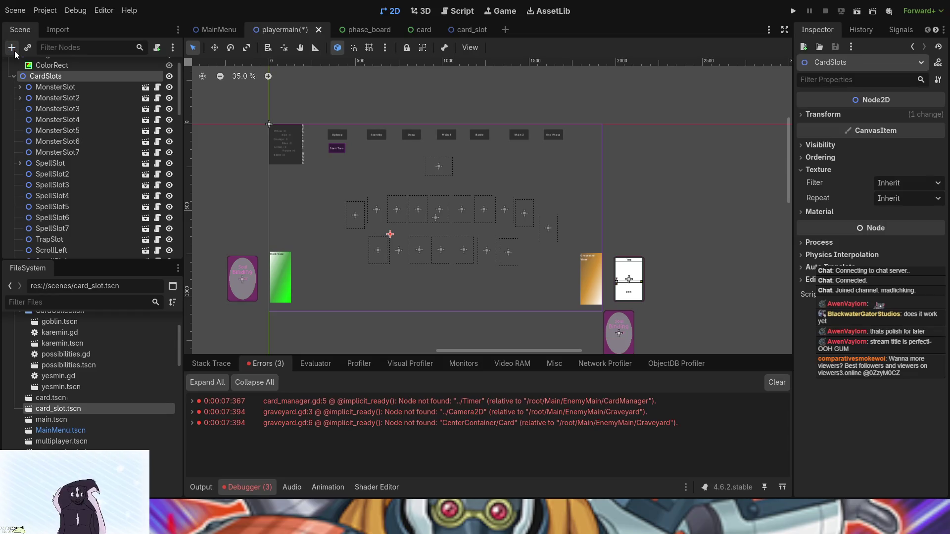
scroll(111, 206, "down", 5)
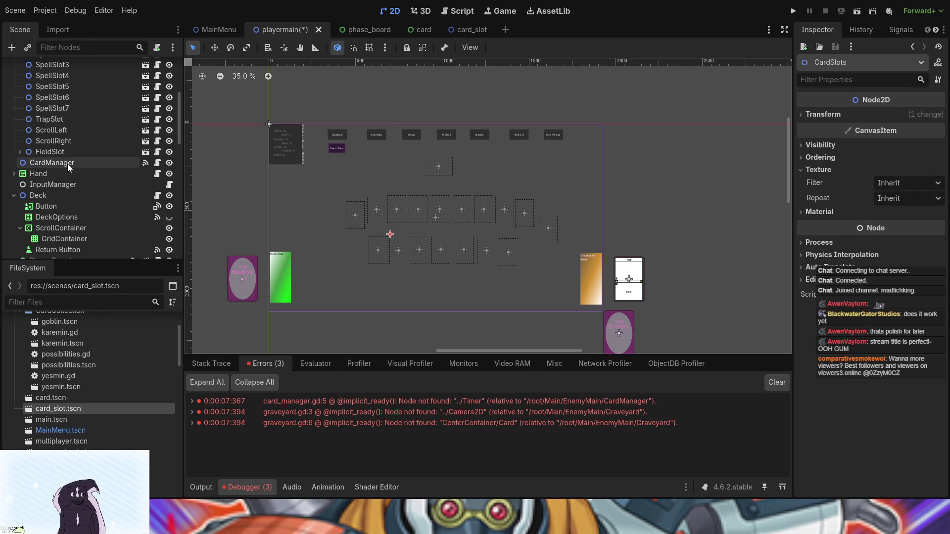
scroll(76, 129, "up", 6)
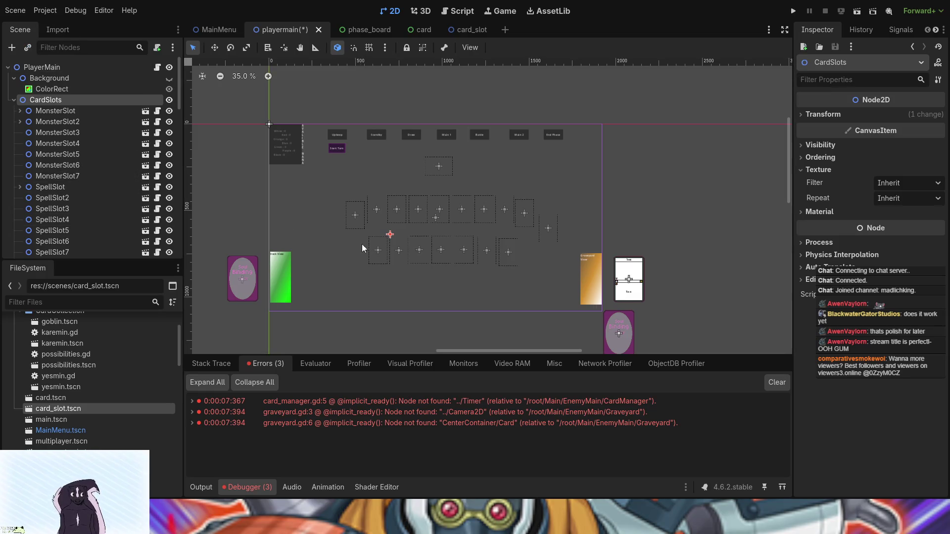
left_click(382, 162)
scroll(310, 297, "up", 3)
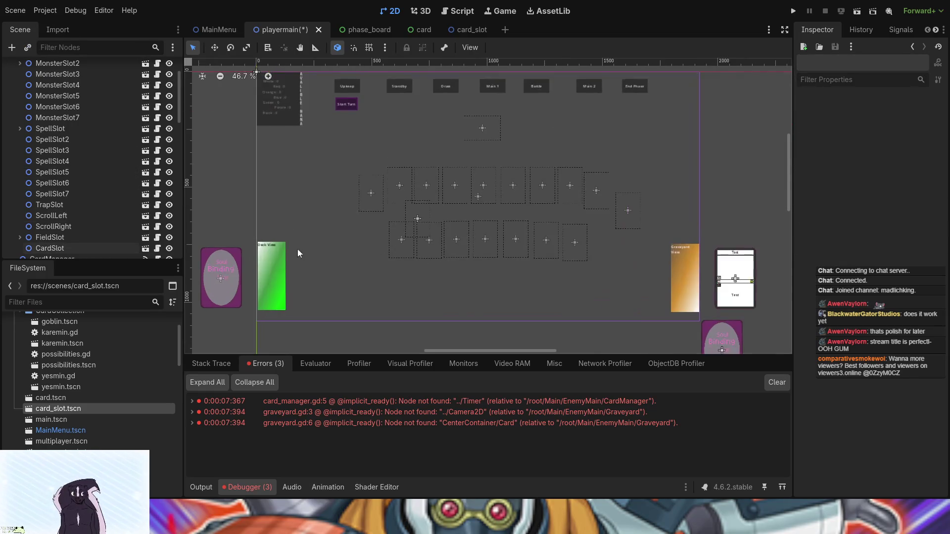
Rename the new CardSlot to AvatarSlot and place it at the lower left beside the green deck view.
left_click(52, 249)
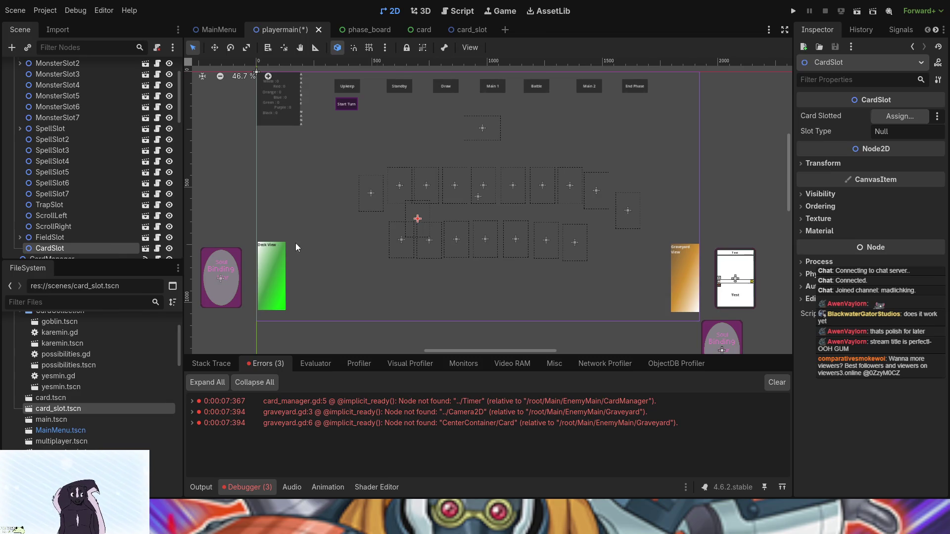
mouse_move(414, 213)
left_mouse_down()
mouse_move(350, 294)
mouse_move(297, 296)
left_mouse_up()
left_click(367, 269)
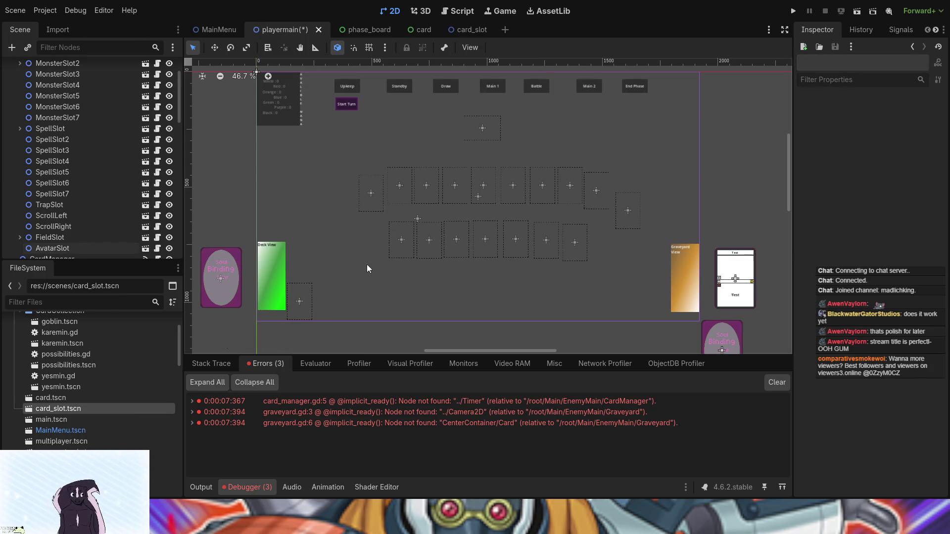
left_click(302, 300)
mouse_move(303, 300)
left_mouse_down()
mouse_move(301, 343)
mouse_move(301, 296)
left_mouse_up()
left_click(407, 288)
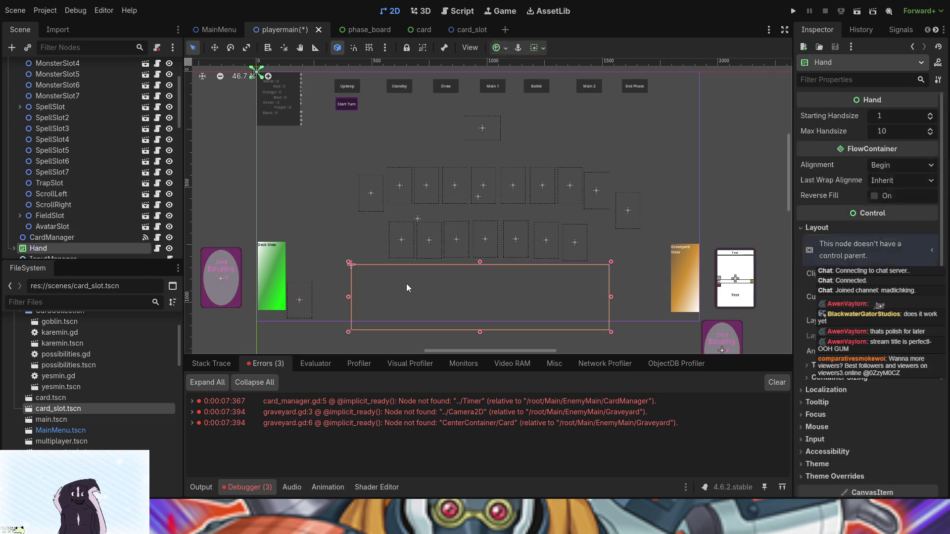
Deselect Hand and save playermain.tscn with Ctrl+S.
left_click(333, 271)
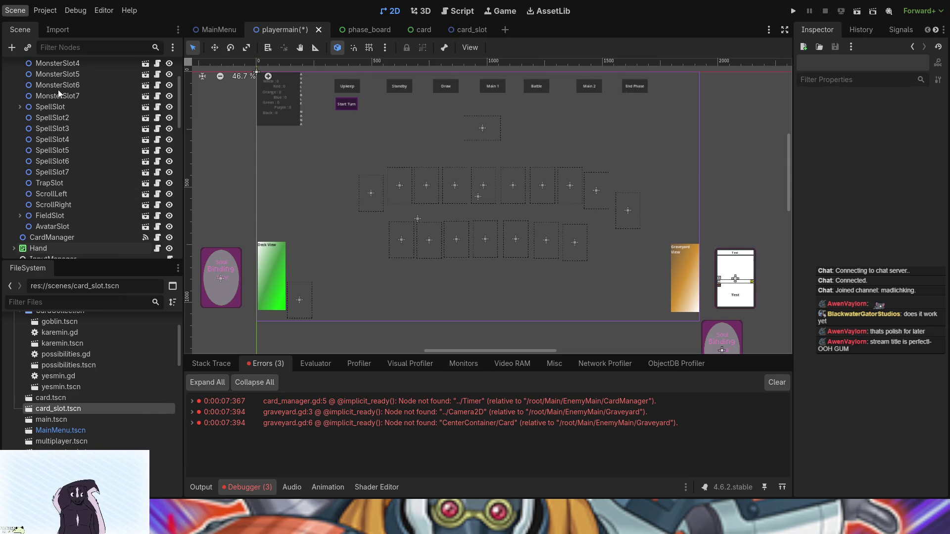
key("ctrl+s")
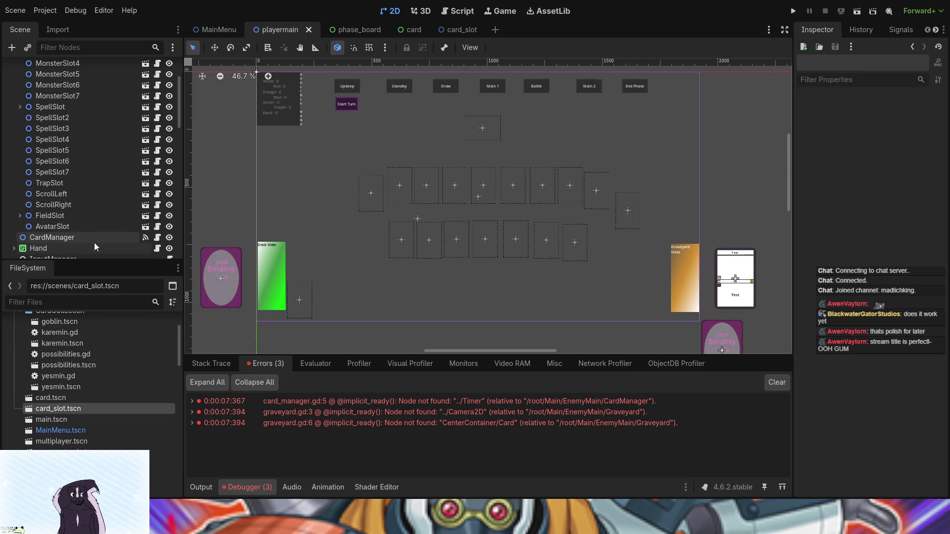
Drag AvatarSlot further down, below the board's lower left edge.
left_click(303, 310)
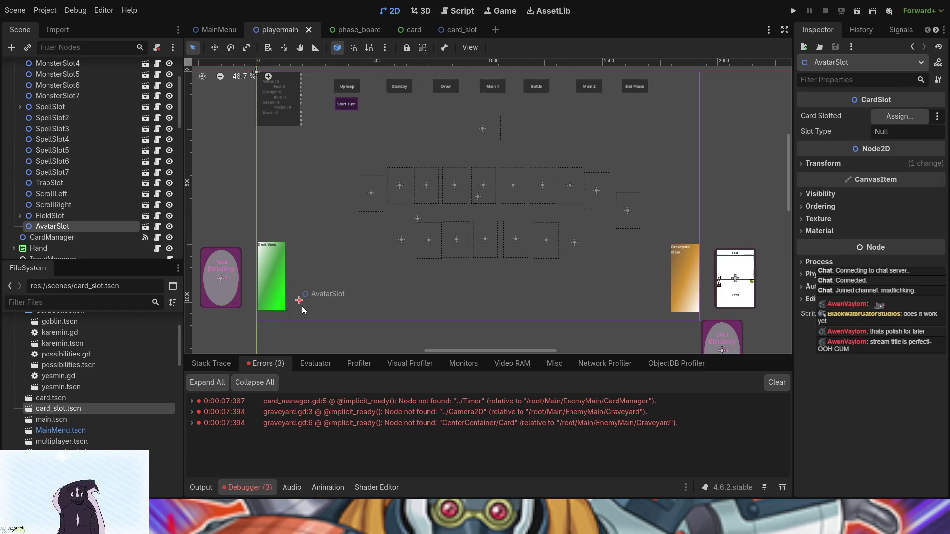
left_click_drag(303, 307, 297, 350)
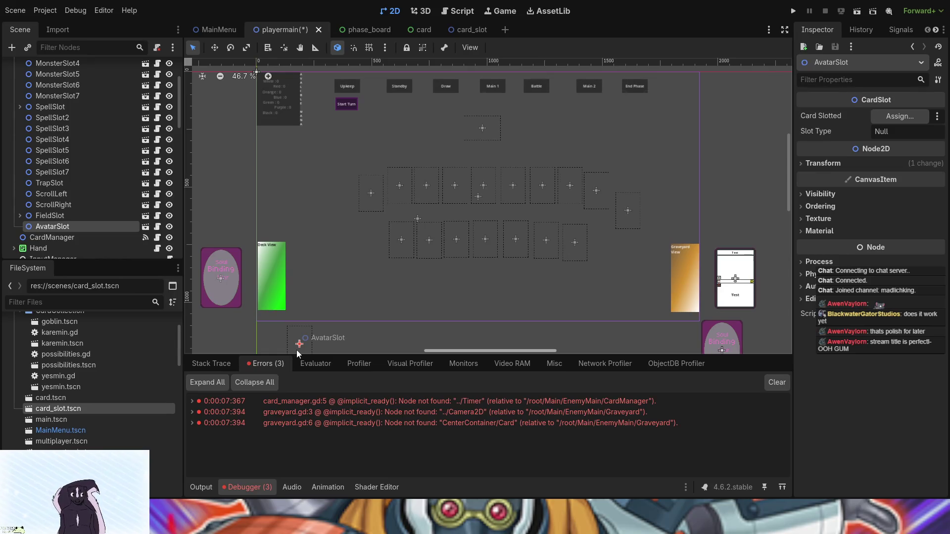
scroll(379, 150, "up", 5)
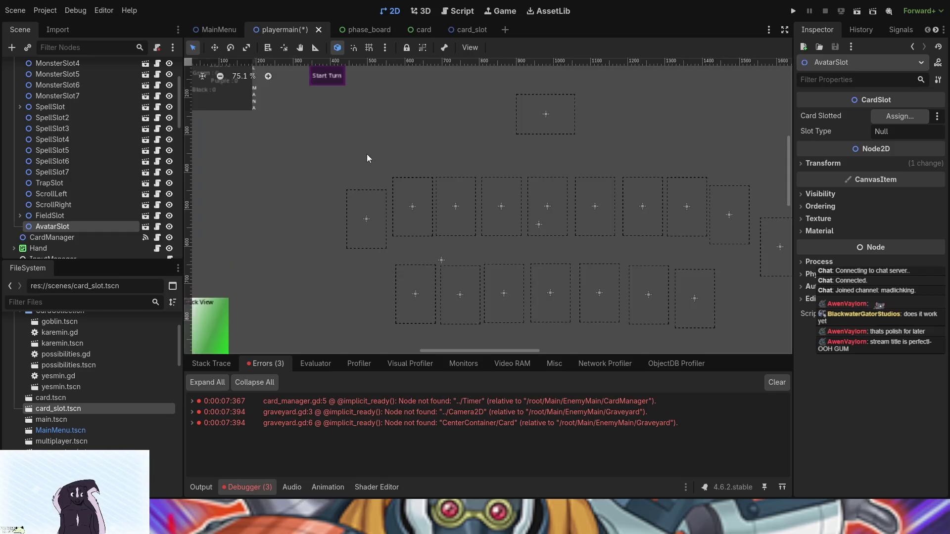
scroll(461, 242, "down", 5)
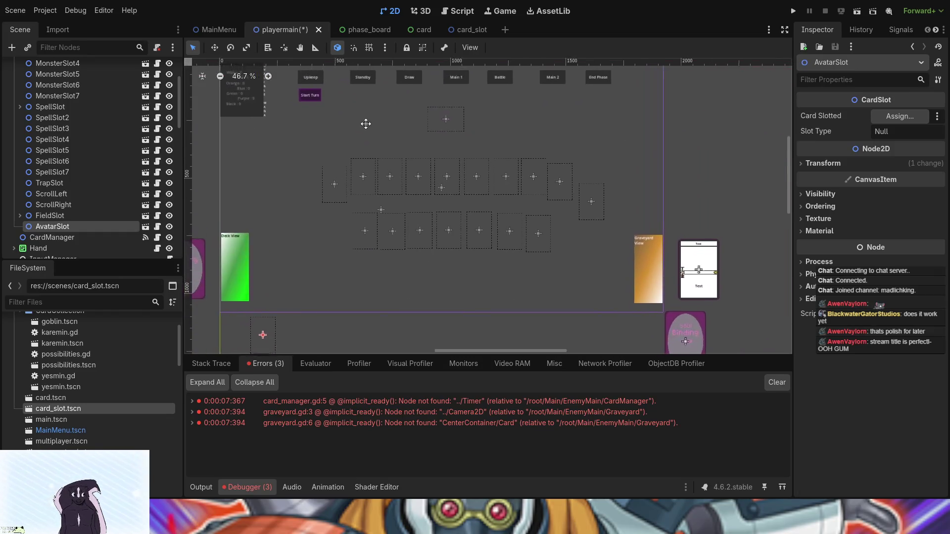
left_click(247, 120)
left_click_drag(242, 141, 508, 189)
left_click(393, 156)
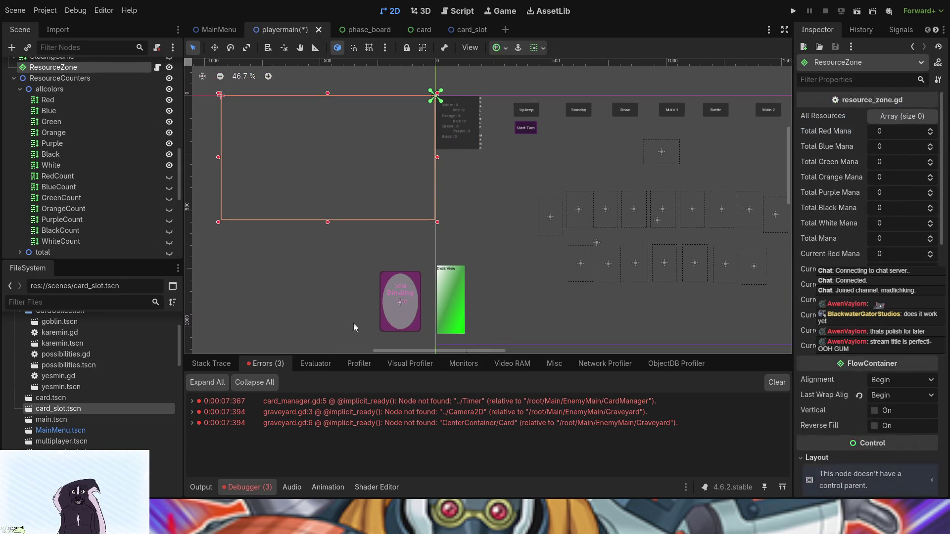
left_click_drag(440, 230, 673, 301)
scroll(470, 228, "down", 4)
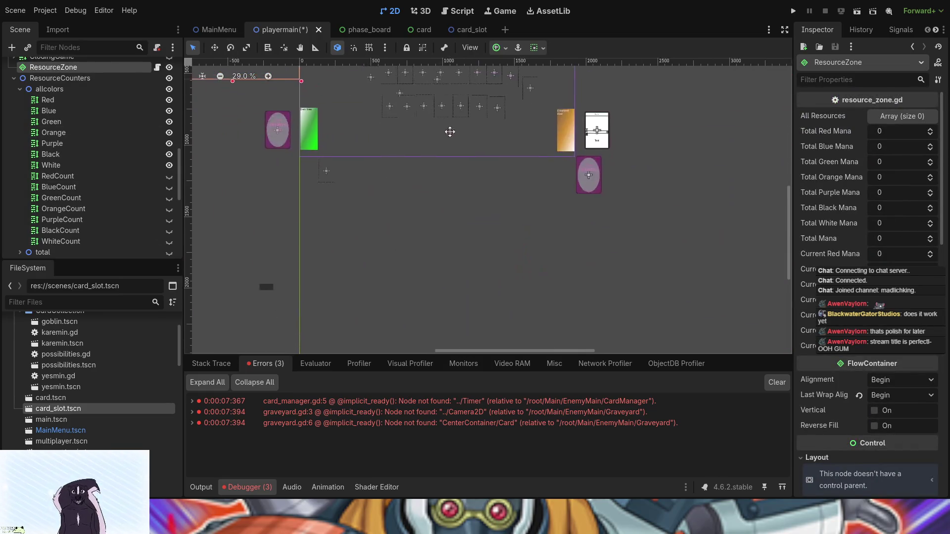
left_click(314, 168)
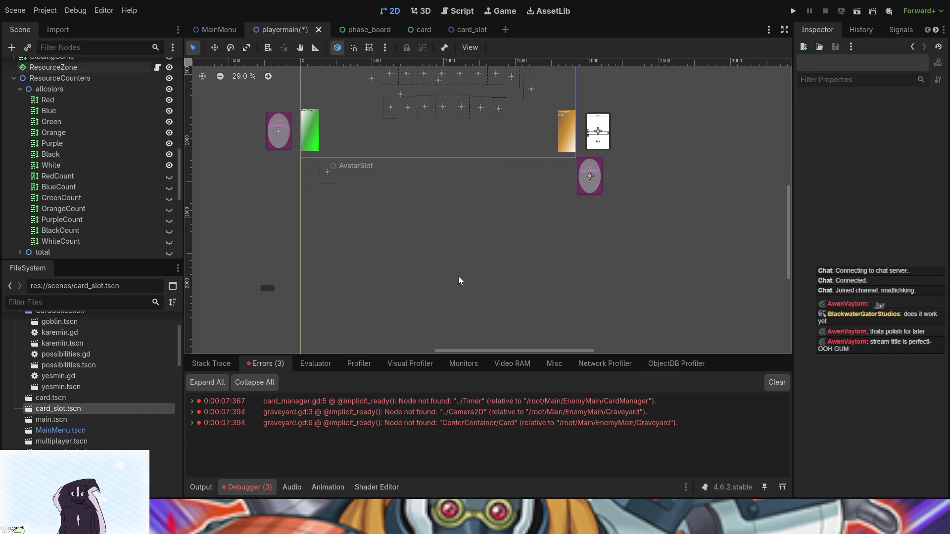
left_click_drag(456, 241, 435, 344)
scroll(435, 322, "up", 1)
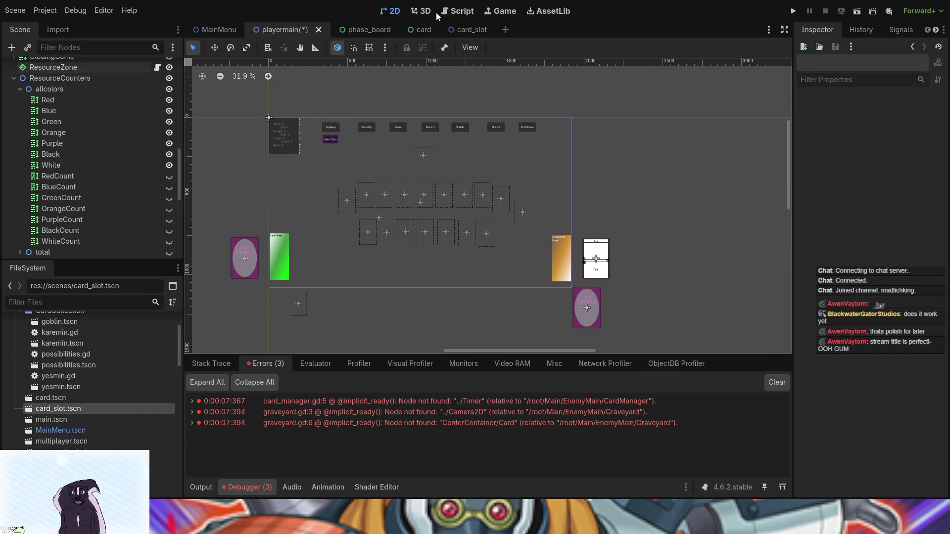
scroll(446, 270, "up", 4)
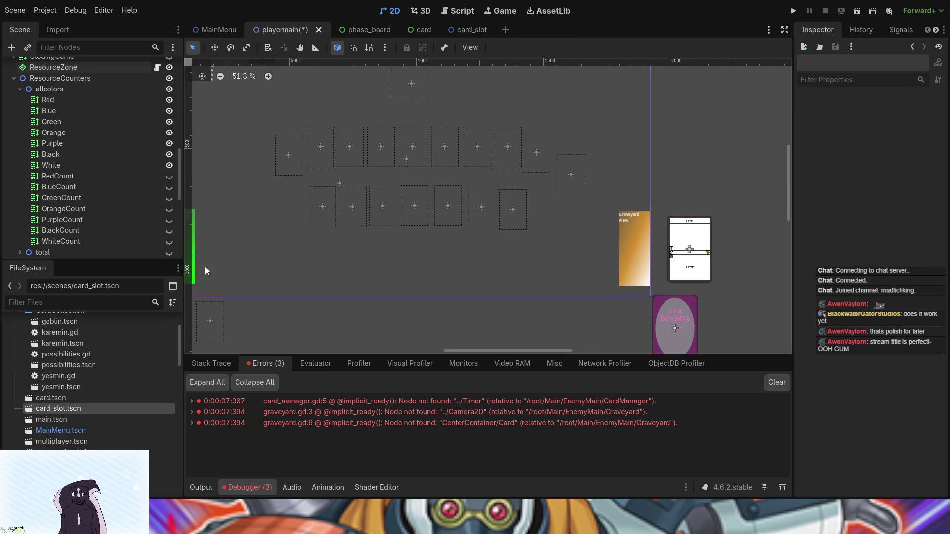
left_click_drag(261, 252, 568, 280)
left_click(476, 81)
key("f")
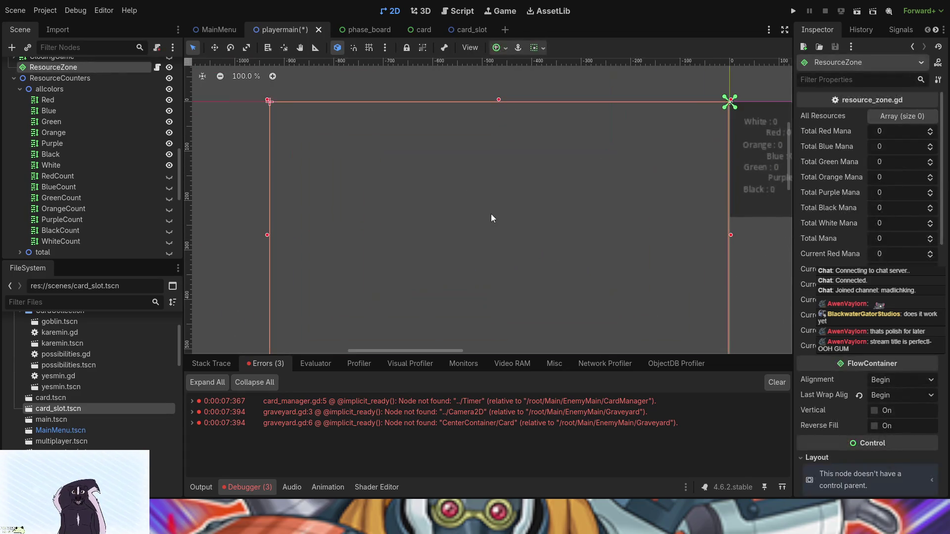
scroll(491, 218, "down", 4)
left_click_drag(655, 237, 498, 69)
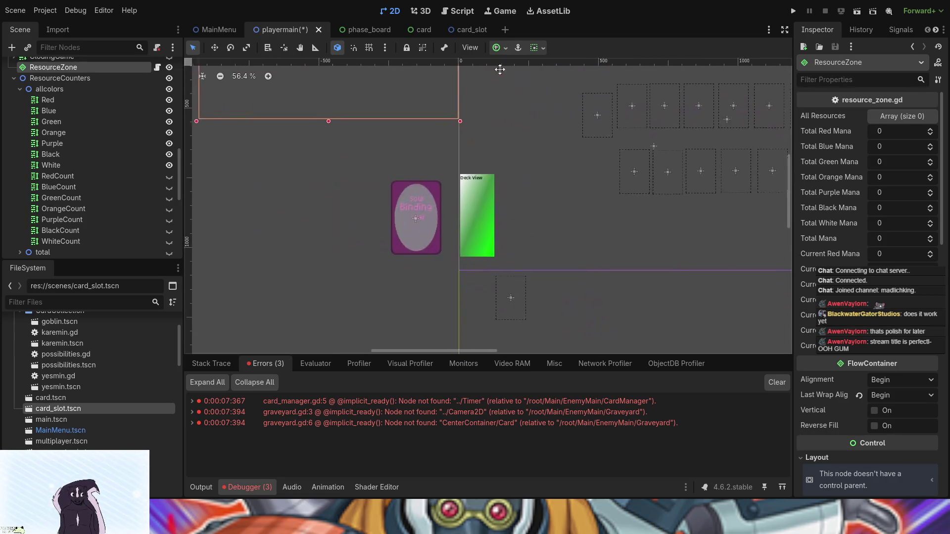
left_click(483, 200)
scroll(544, 229, "up", 4)
left_click(570, 224)
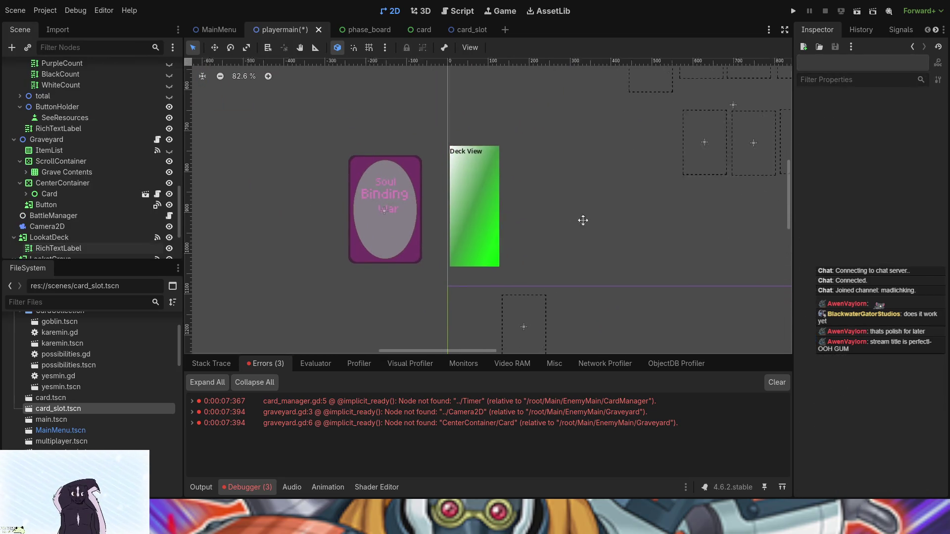
left_click_drag(570, 223, 685, 221)
scroll(575, 214, "up", 4)
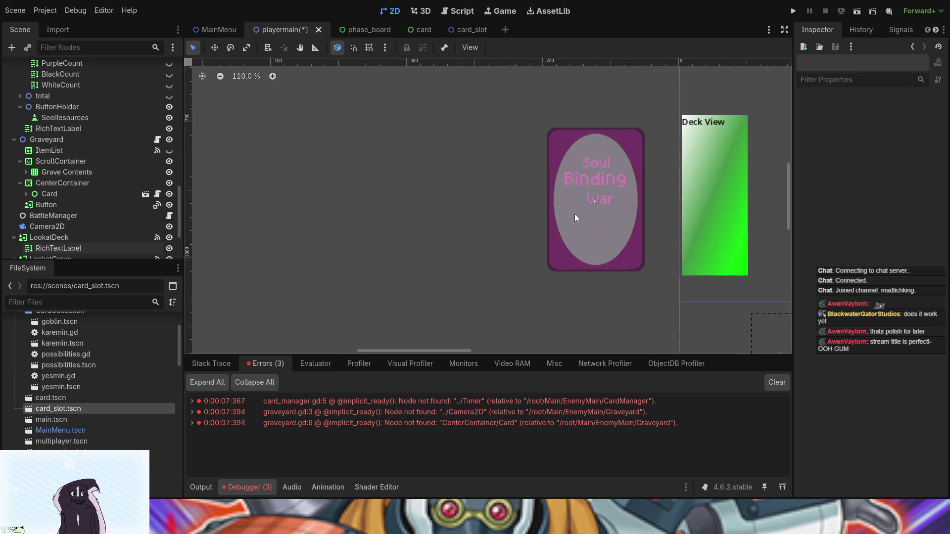
left_click(602, 225)
scroll(599, 234, "down", 3)
scroll(512, 265, "down", 5)
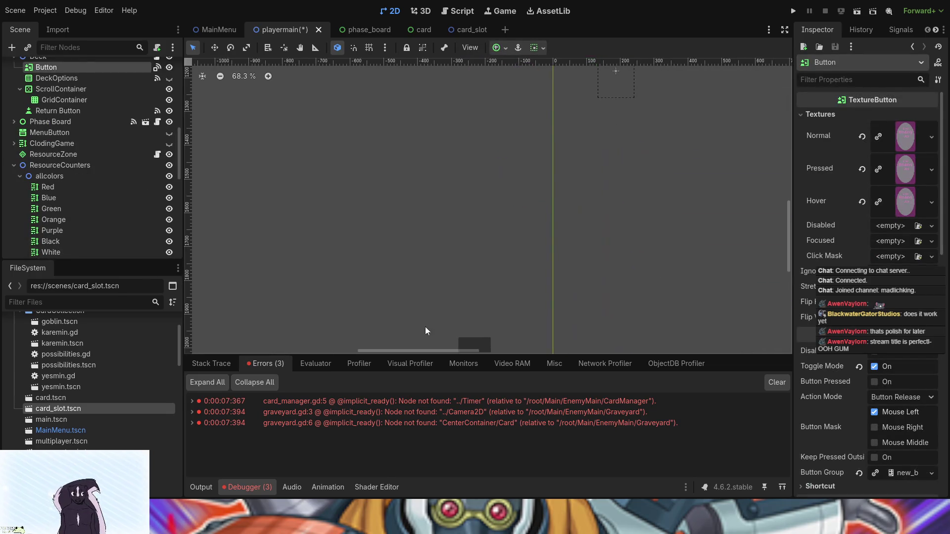
scroll(432, 259, "down", 2)
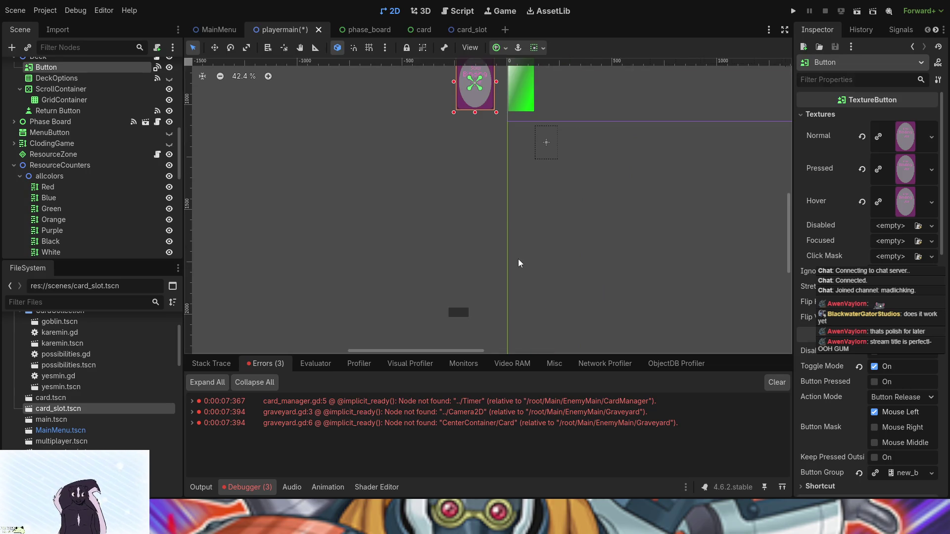
left_click(322, 236)
key("f")
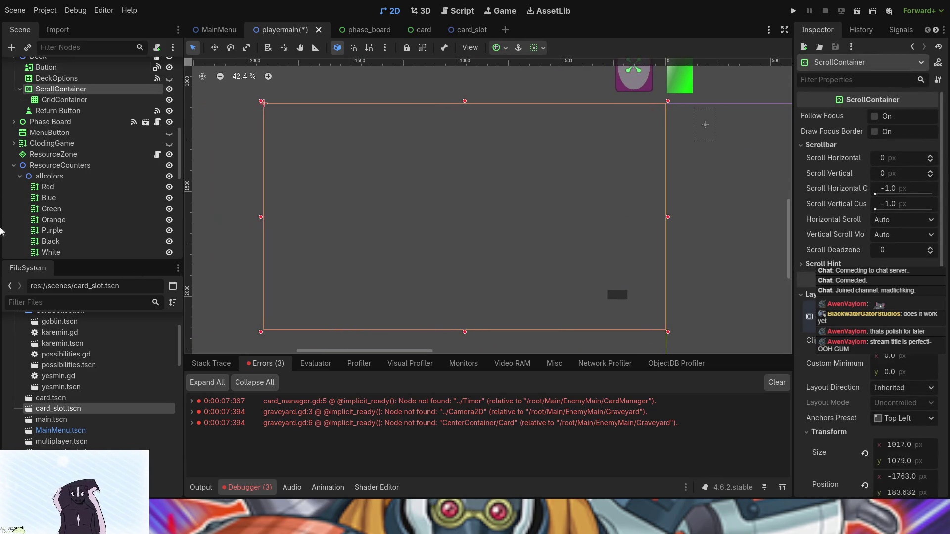
left_click_drag(752, 195, 573, 69)
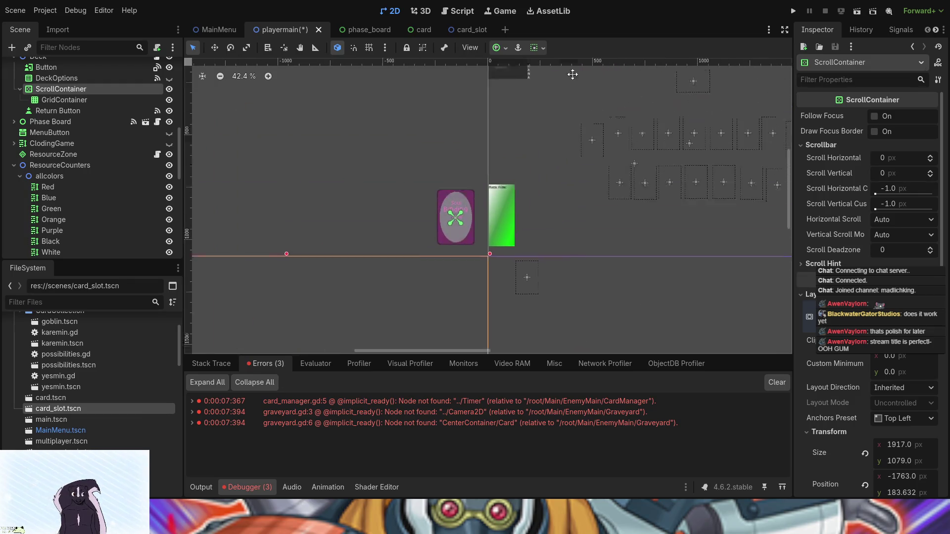
scroll(417, 73, "up", 2)
left_click(466, 241)
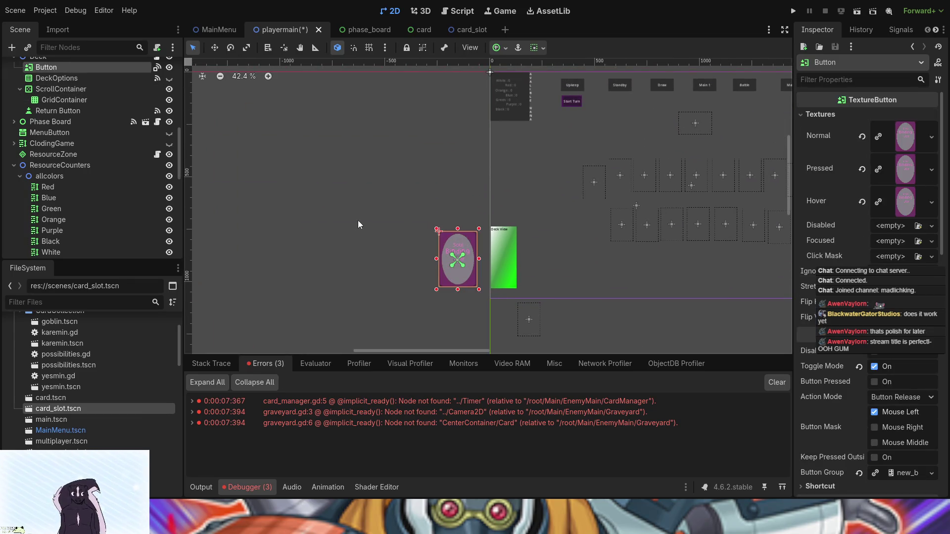
left_click_drag(618, 254, 229, 227)
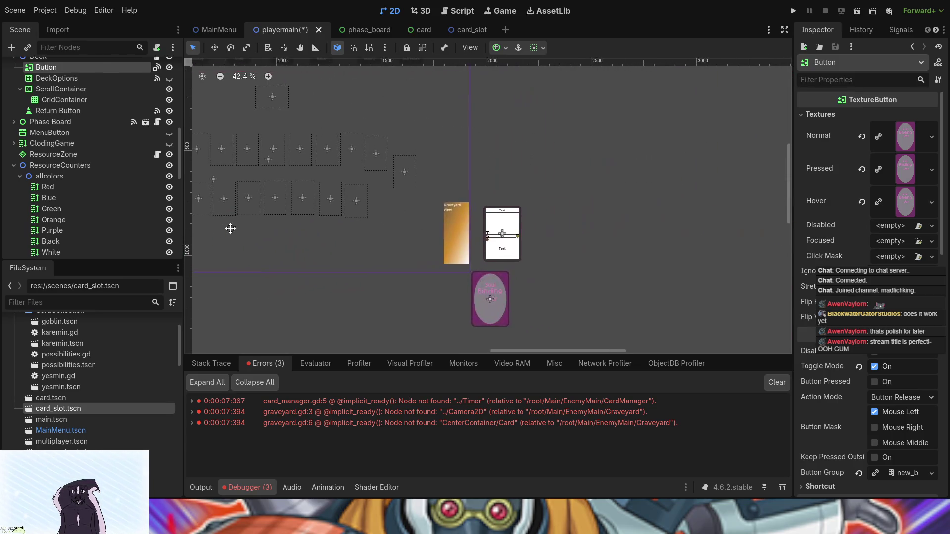
left_click(542, 237)
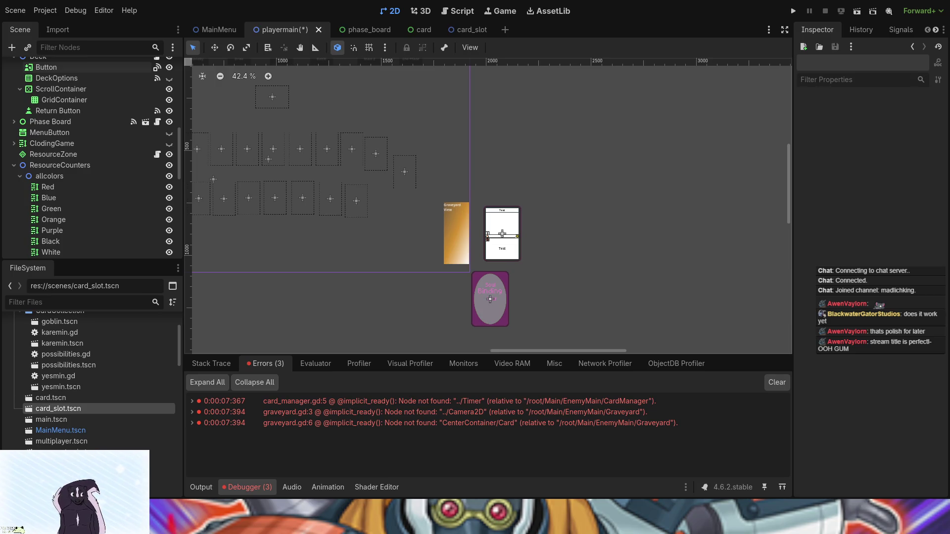
Pan to show the whole board, save playermain, and select the SeeResources panel.
mouse_move(467, 272)
left_mouse_down()
mouse_move(468, 284)
mouse_move(651, 329)
mouse_move(617, 335)
left_mouse_up()
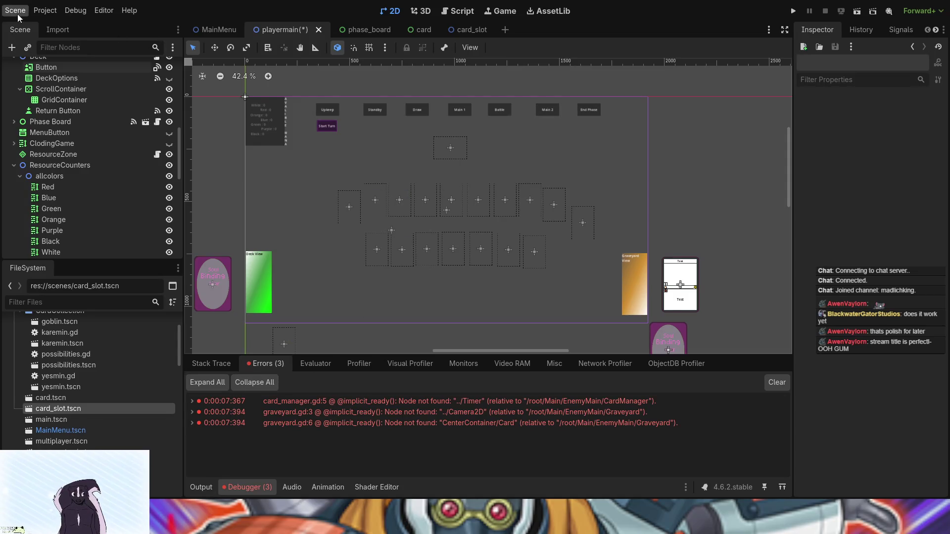
key("ctrl+s")
mouse_move(267, 159)
left_mouse_down()
mouse_move(274, 179)
mouse_move(476, 281)
left_mouse_up()
left_click(482, 258)
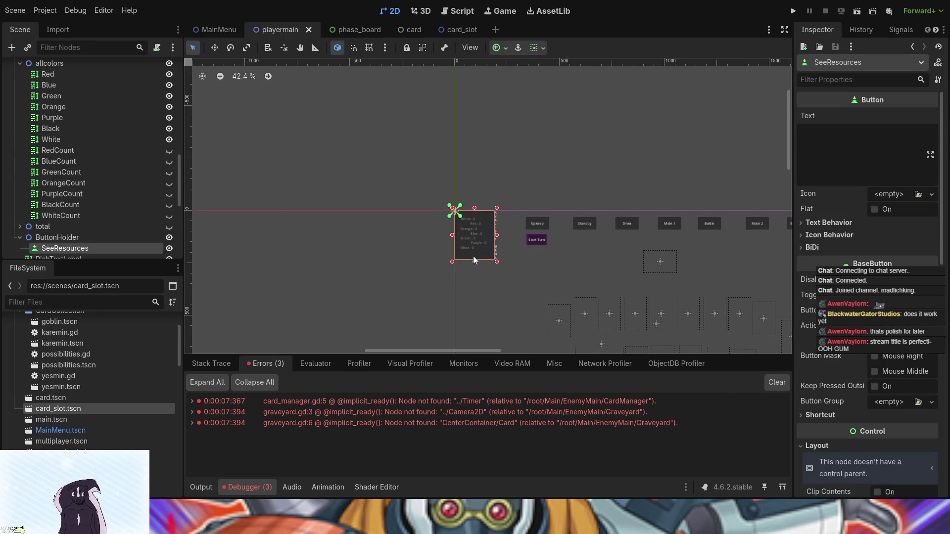
Show the SeeResources button's signals in the Node dock's Signals tab.
scroll(94, 248, "down", 3)
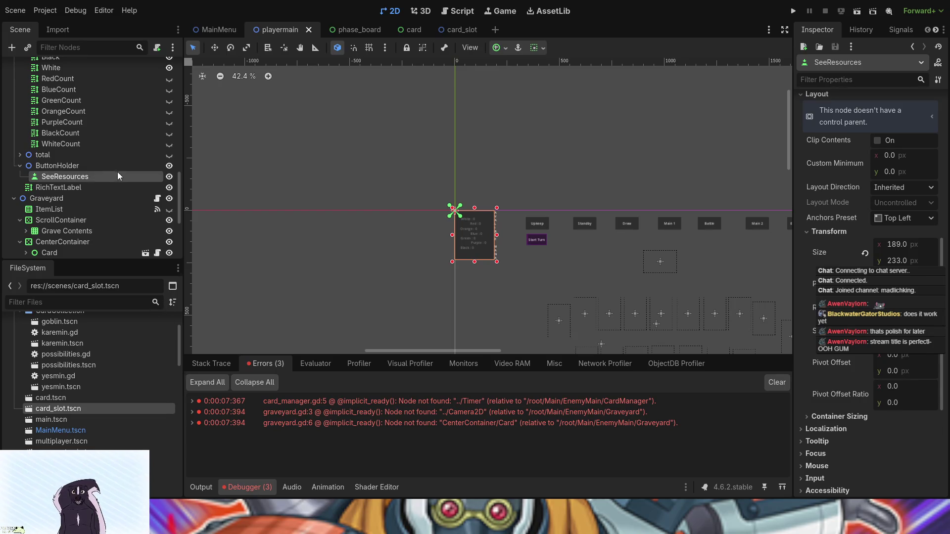
left_click(896, 33)
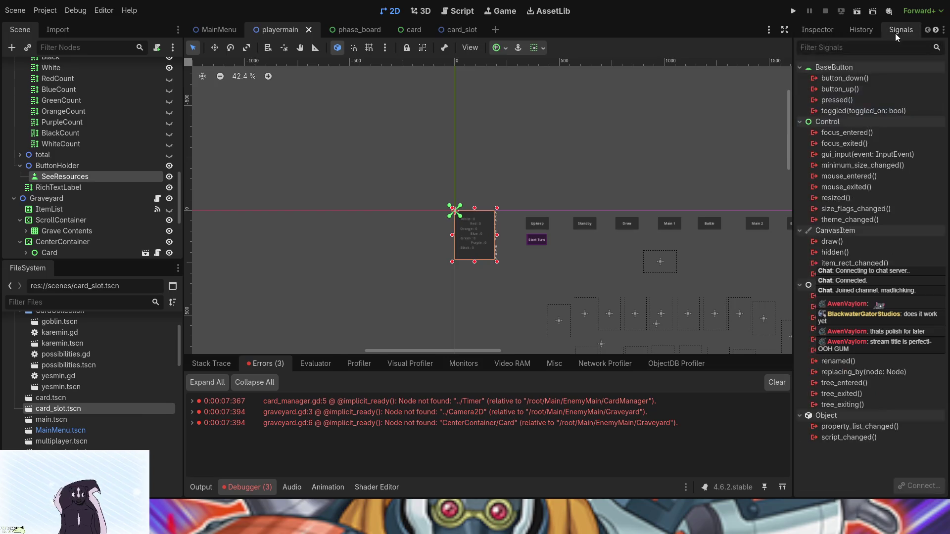
Connect SeeResources' pressed() signal to a new _on_see_resources_pressed handler in playermain.gd.
left_click(855, 99)
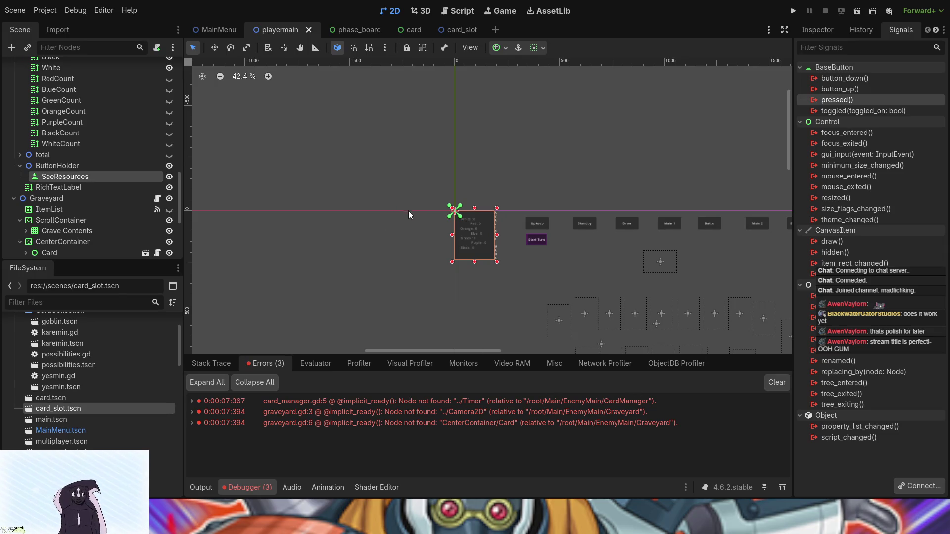
left_click(421, 366)
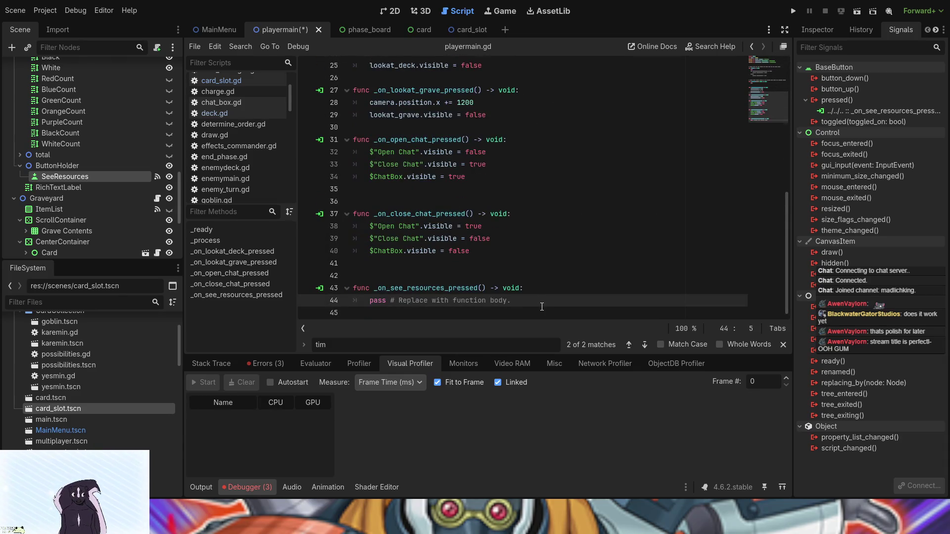
scroll(494, 288, "up", 8)
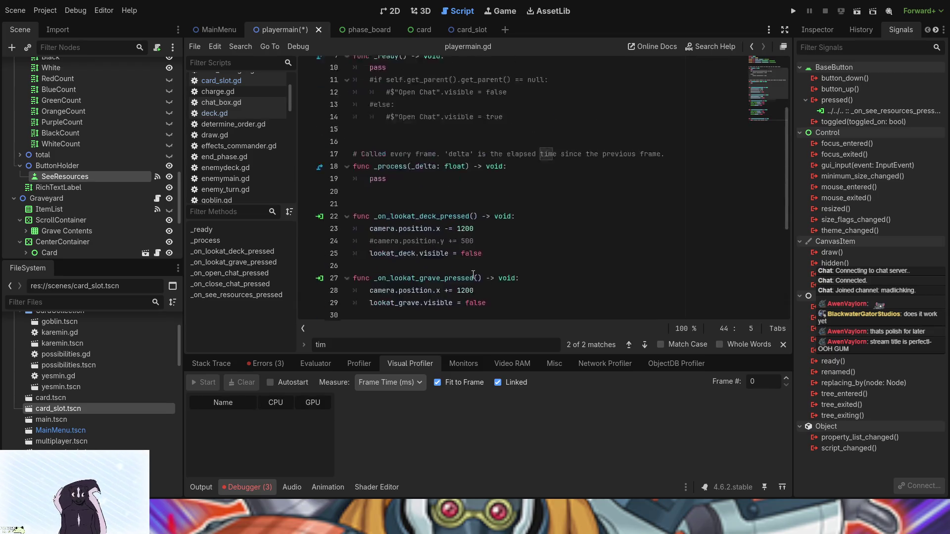
scroll(41, 194, "down", 10)
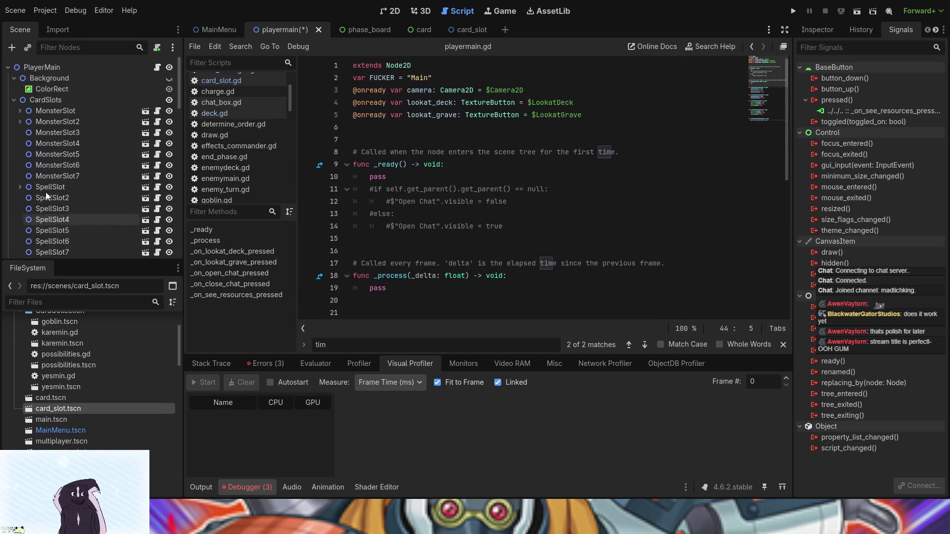
scroll(47, 196, "down", 10)
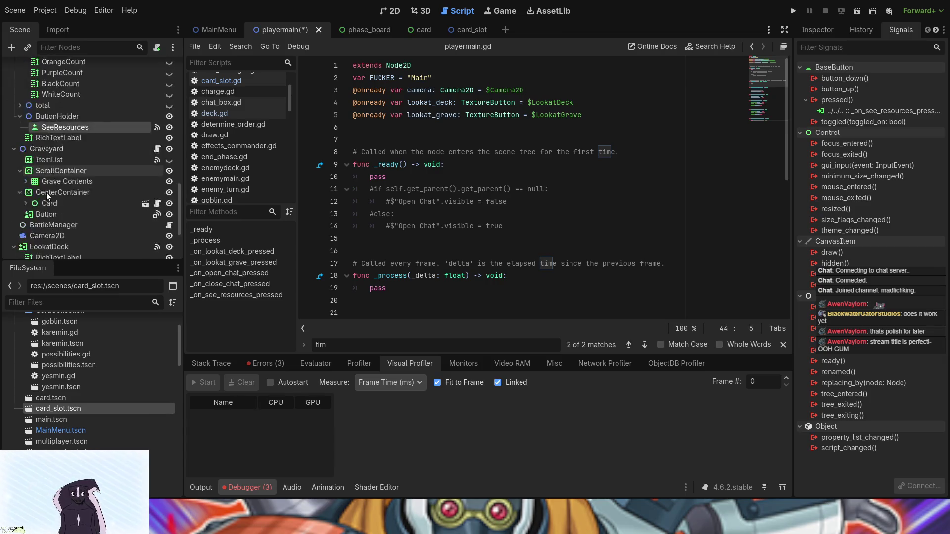
scroll(444, 271, "down", 8)
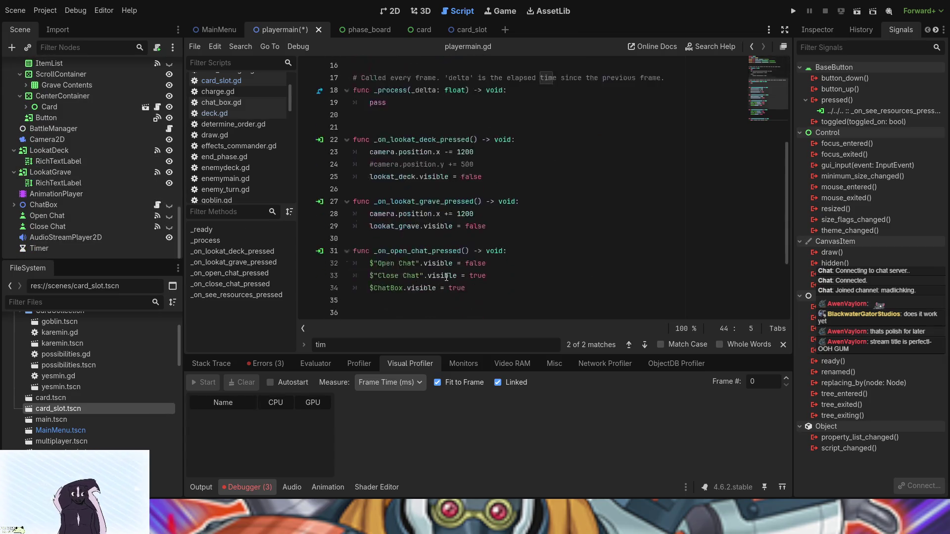
scroll(108, 171, "up", 3)
scroll(114, 176, "down", 3)
scroll(399, 244, "up", 4)
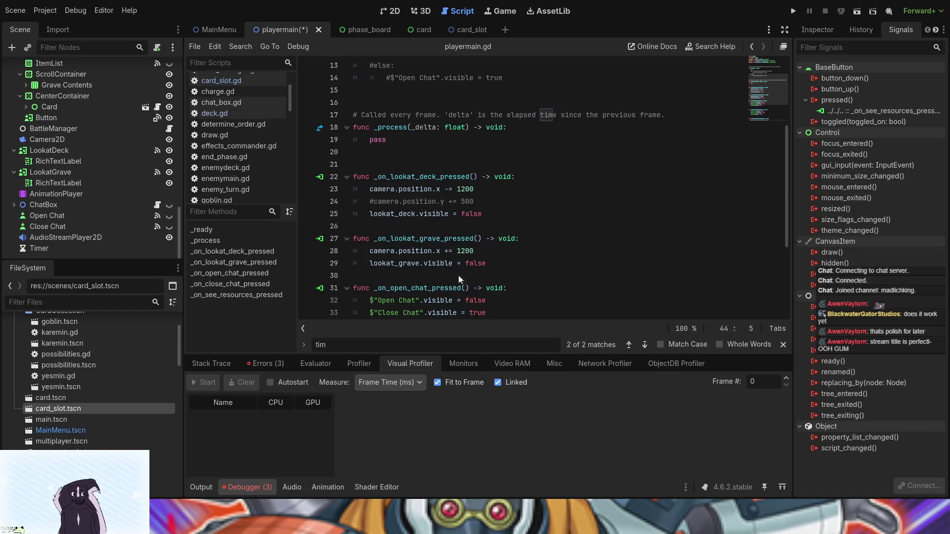
scroll(449, 273, "down", 4)
left_click_drag(515, 301, 370, 303)
scroll(513, 183, "up", 4)
Replace the handler's pass with the copied camera.position.x -= 1200 and lookat_deck.visible = false lines.
left_click(494, 218)
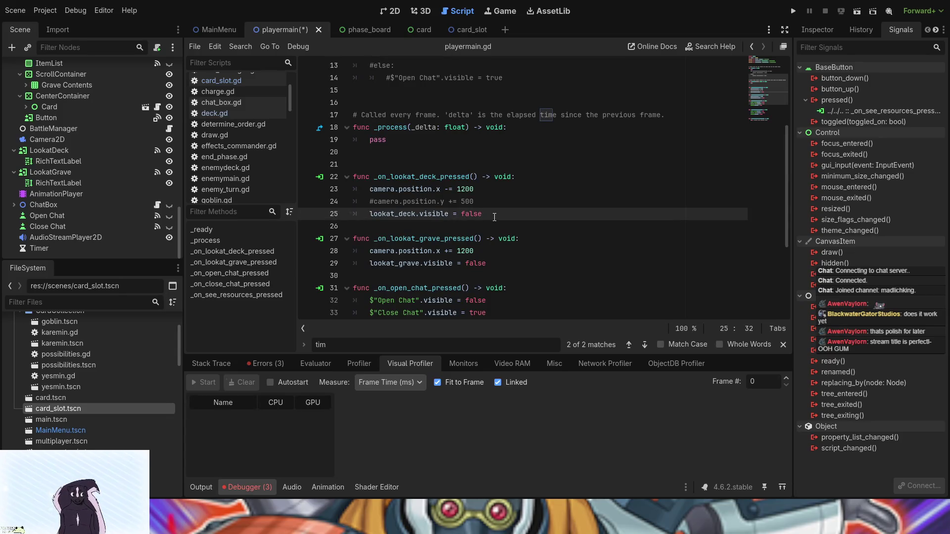
left_click(476, 189)
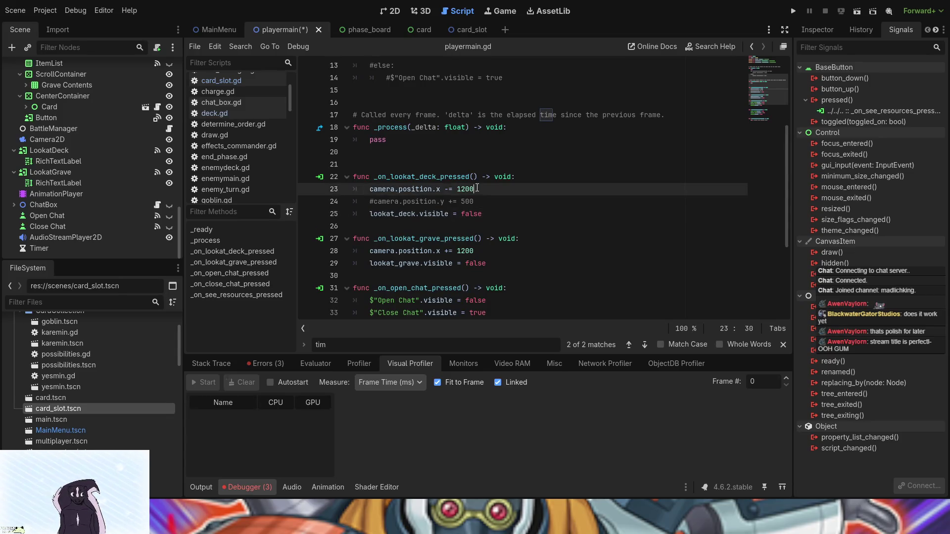
mouse_move(363, 189)
left_mouse_down()
mouse_move(426, 201)
mouse_move(503, 191)
mouse_move(503, 215)
left_mouse_up()
key("ctrl+c")
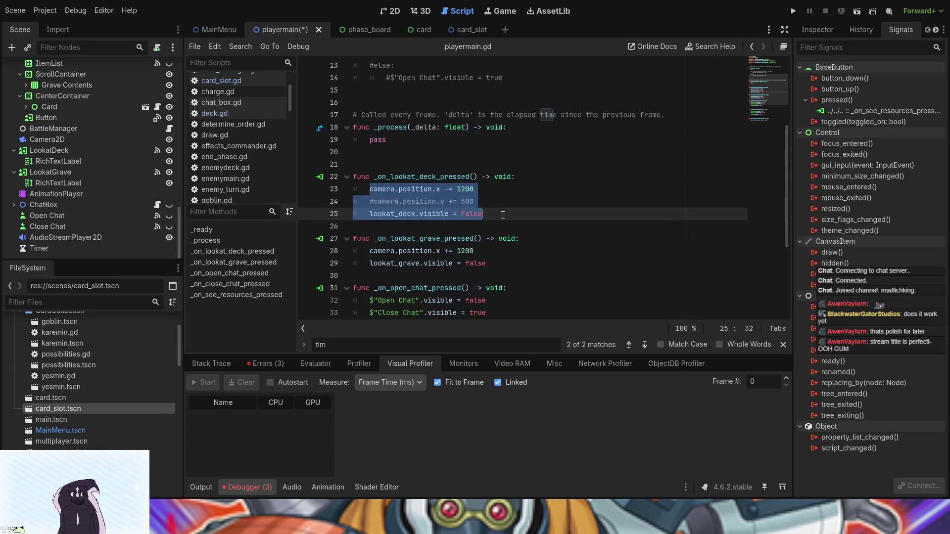
left_click(486, 248)
scroll(486, 249, "down", 4)
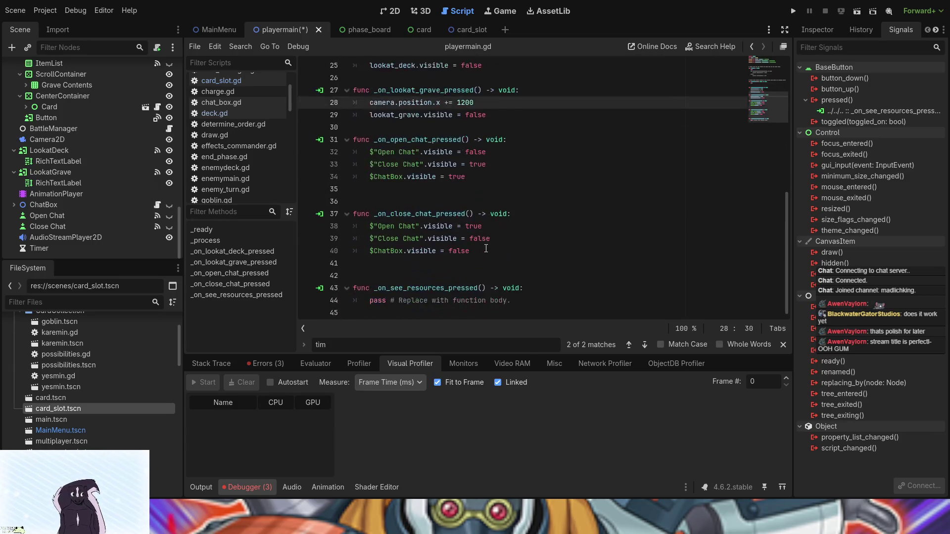
left_click_drag(539, 301, 370, 301)
key("ctrl+v")
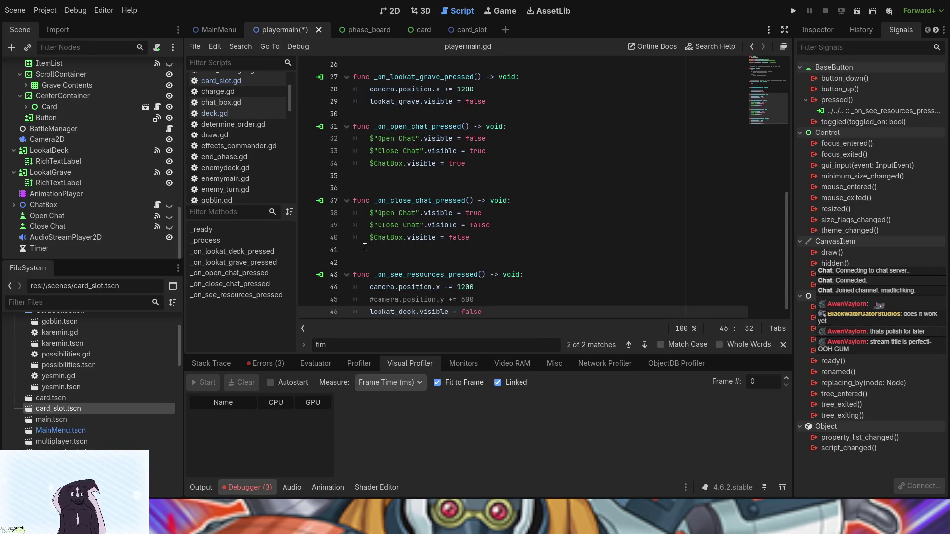
scroll(67, 165, "up", 5)
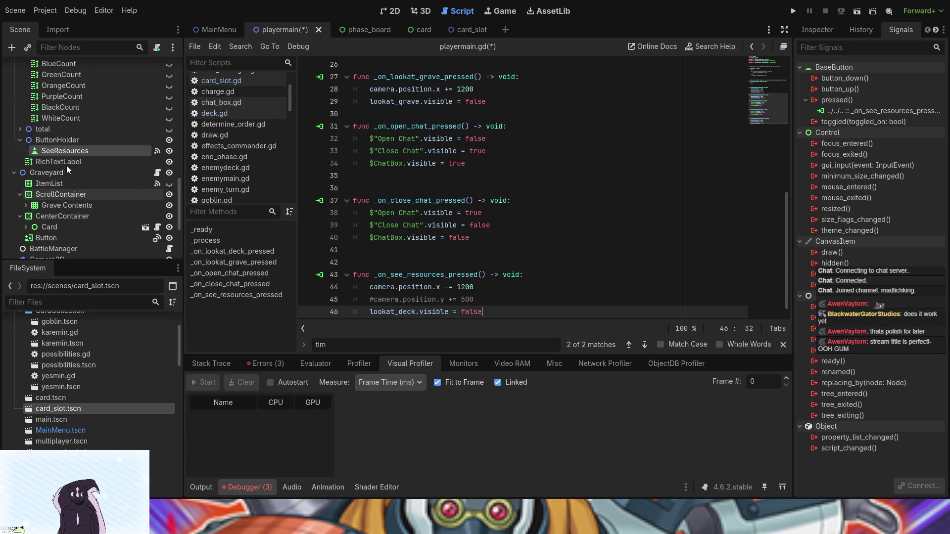
scroll(399, 252, "up", 5)
scroll(398, 252, "up", 3)
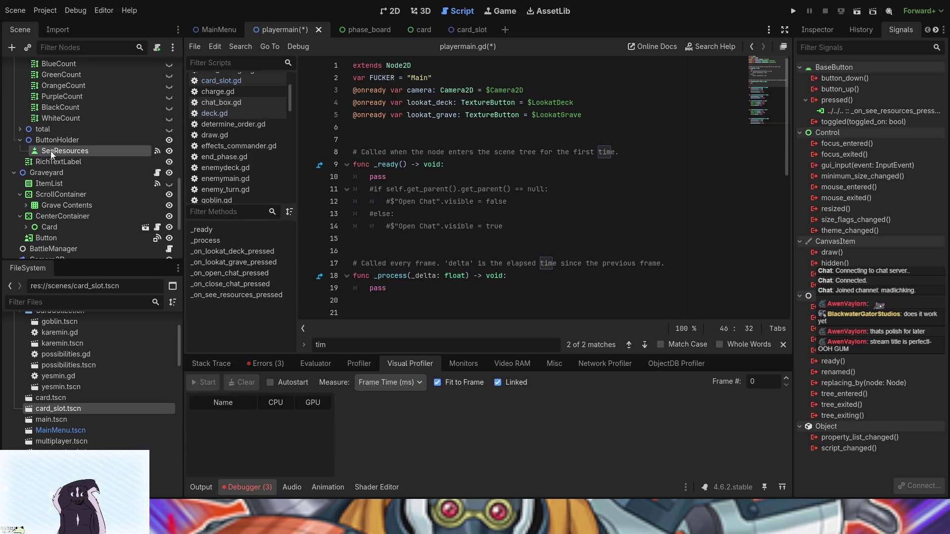
left_click_drag(50, 151, 390, 130)
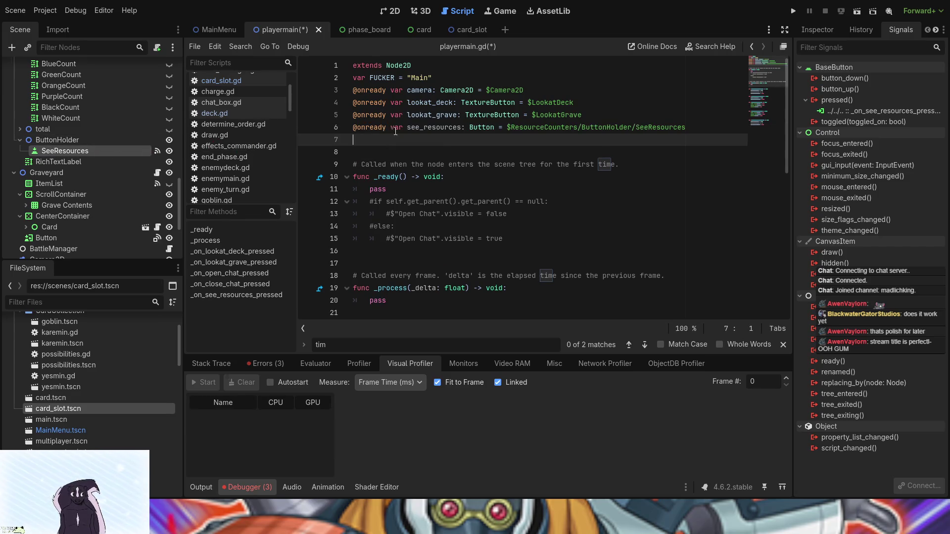
double_click(423, 128)
key("ctrl+c")
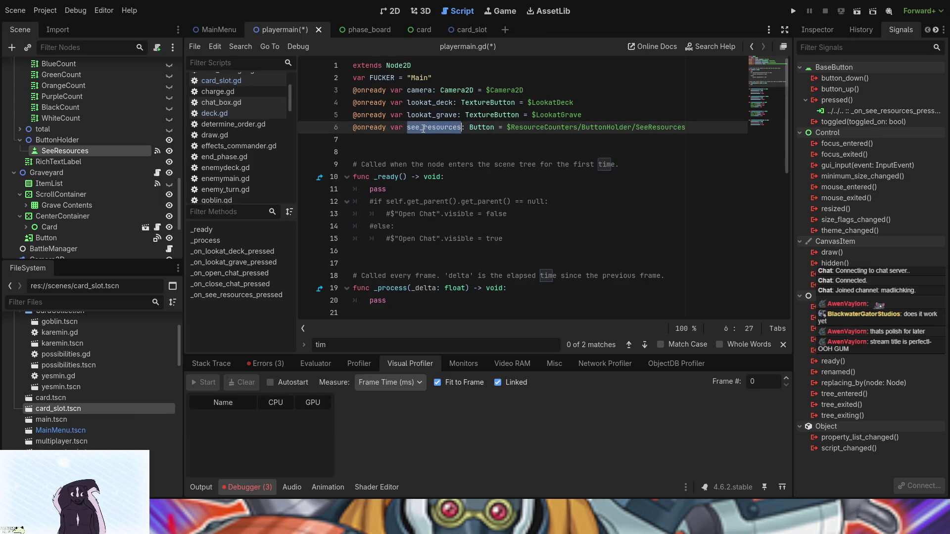
left_click(420, 153)
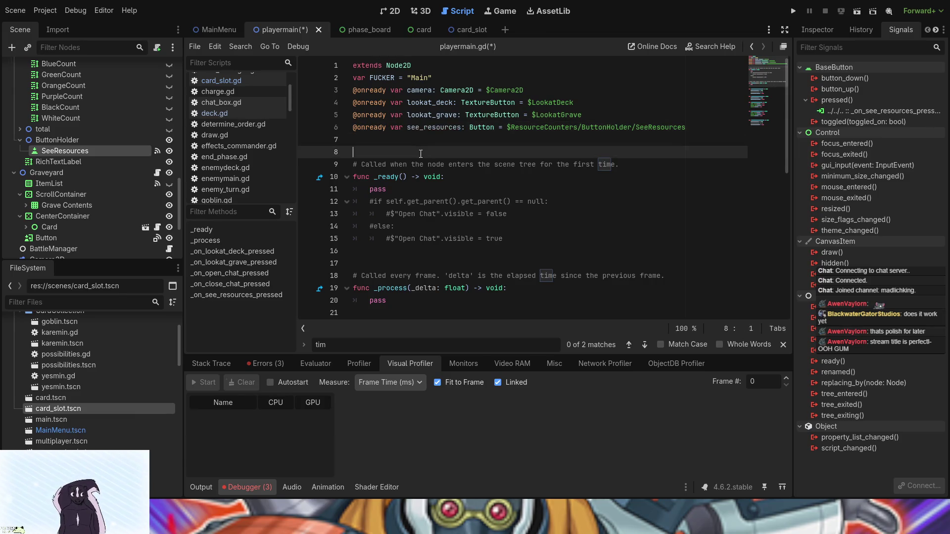
scroll(421, 154, "down", 8)
left_click(392, 307)
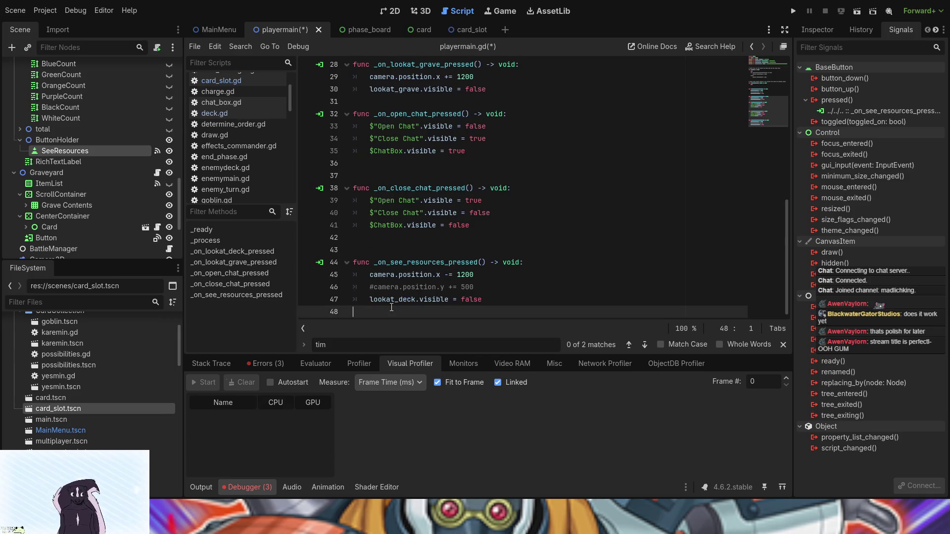
Replace lookat_deck with see_resources on line 47 of _on_see_resources_pressed().
double_click(392, 300)
key("ctrl+v")
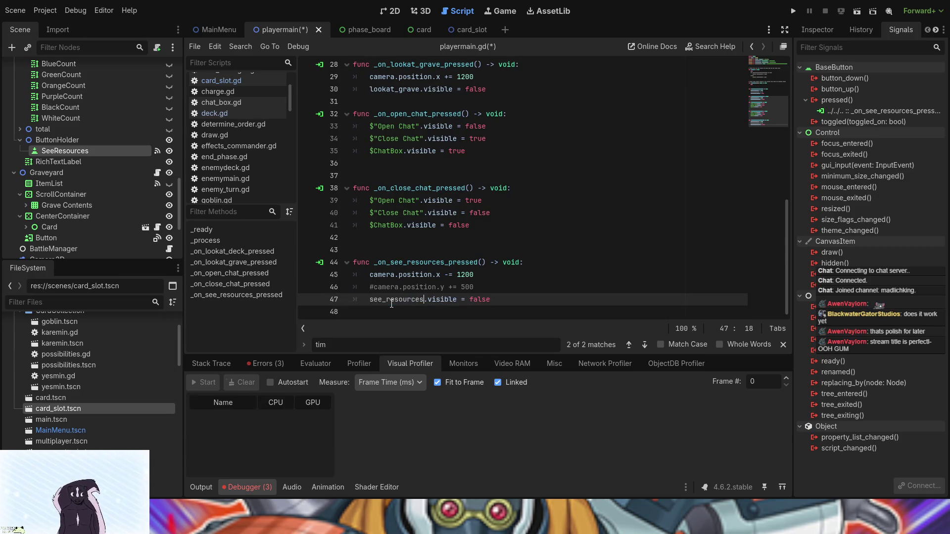
left_click(486, 282)
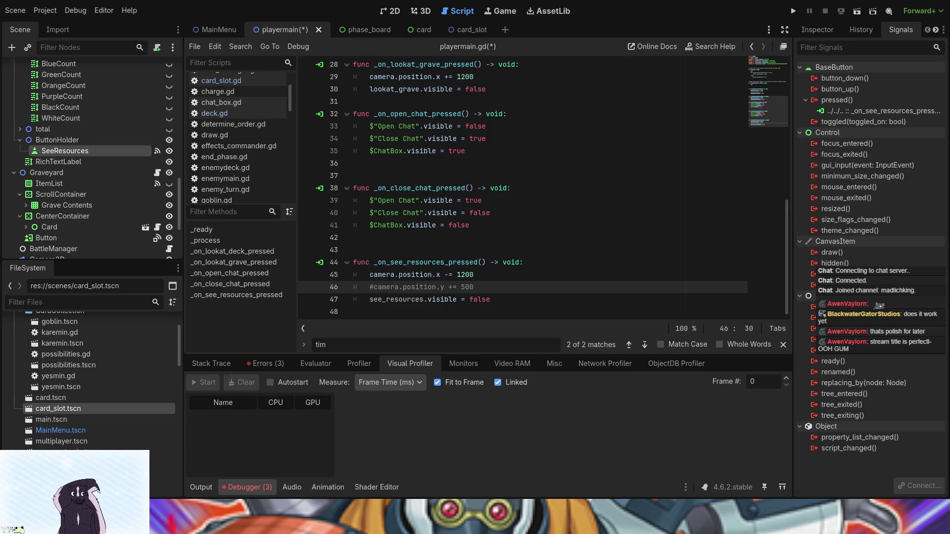
scroll(419, 272, "up", 5)
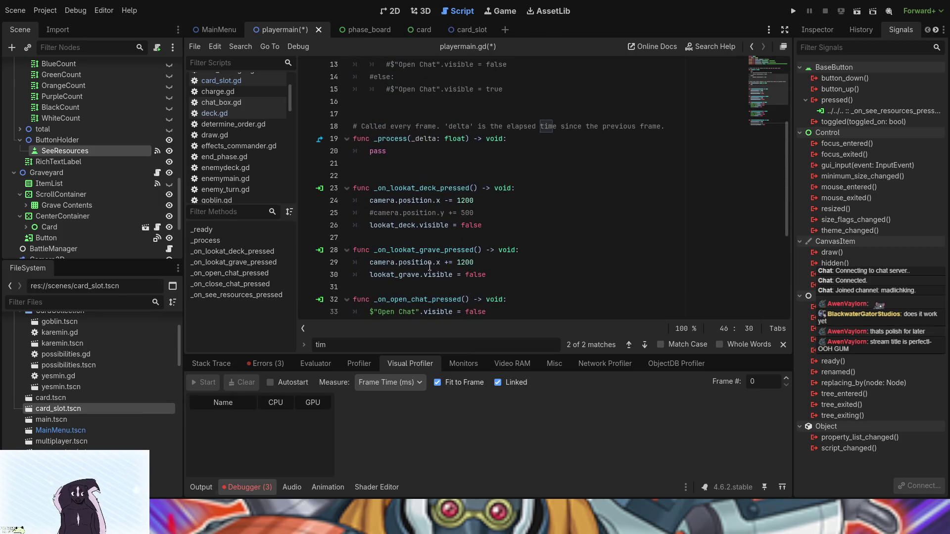
scroll(430, 261, "down", 2)
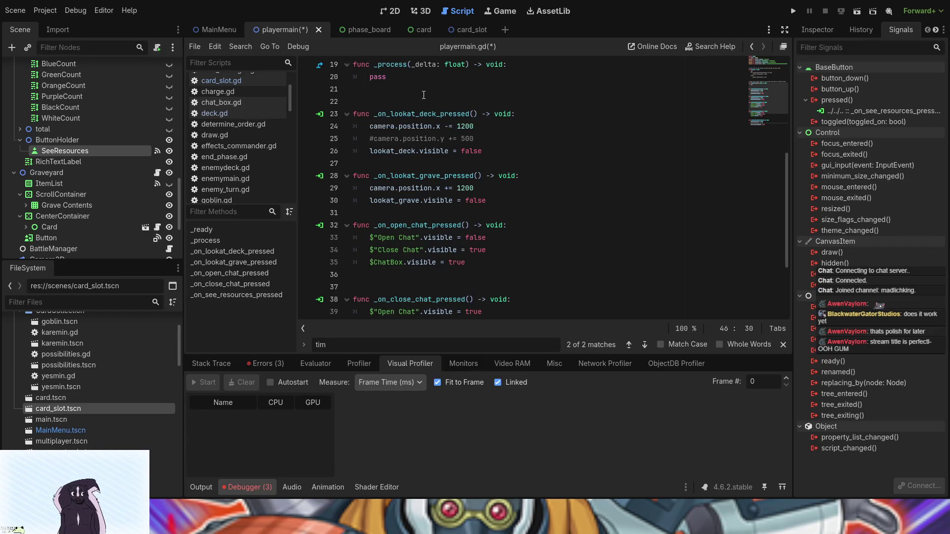
scroll(441, 155, "up", 2)
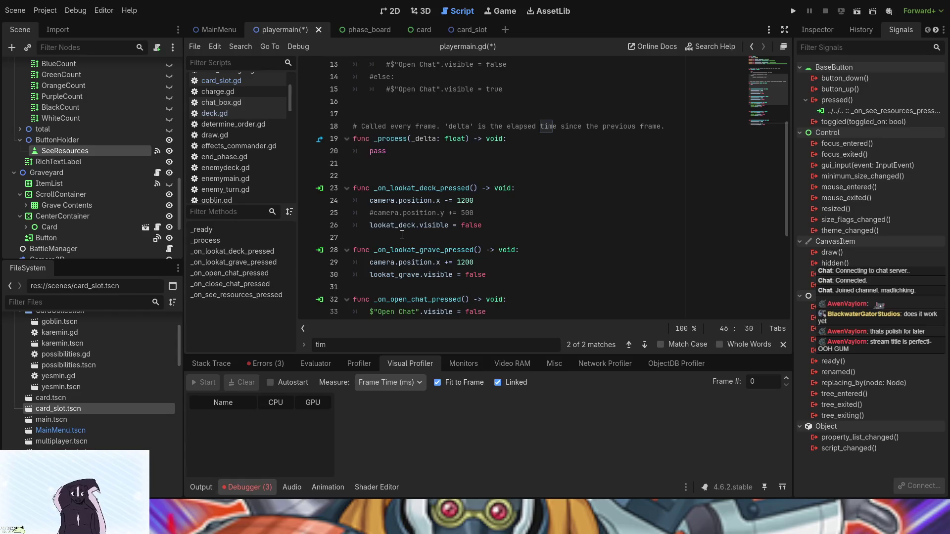
scroll(402, 235, "down", 5)
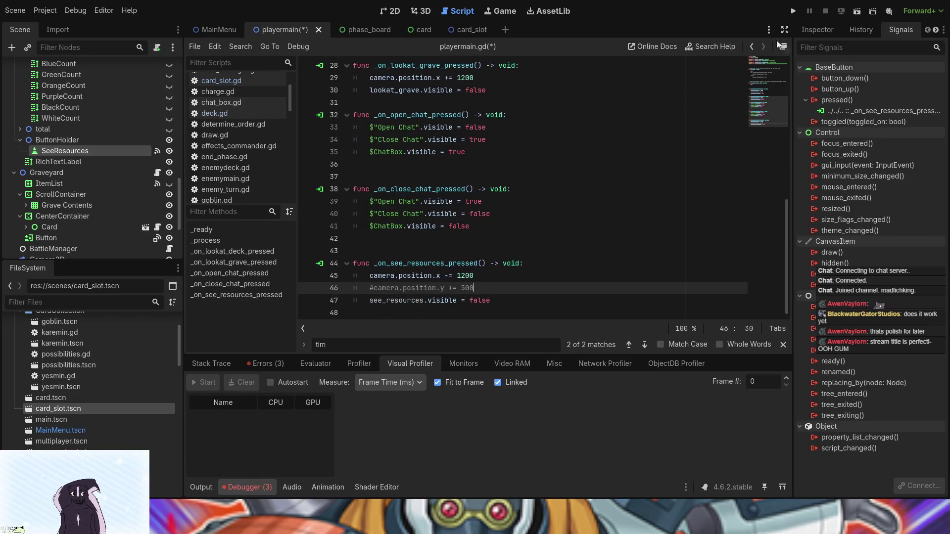
Save and test-run the project through Start Game and Card Game Tests, then close the game.
left_click(794, 11)
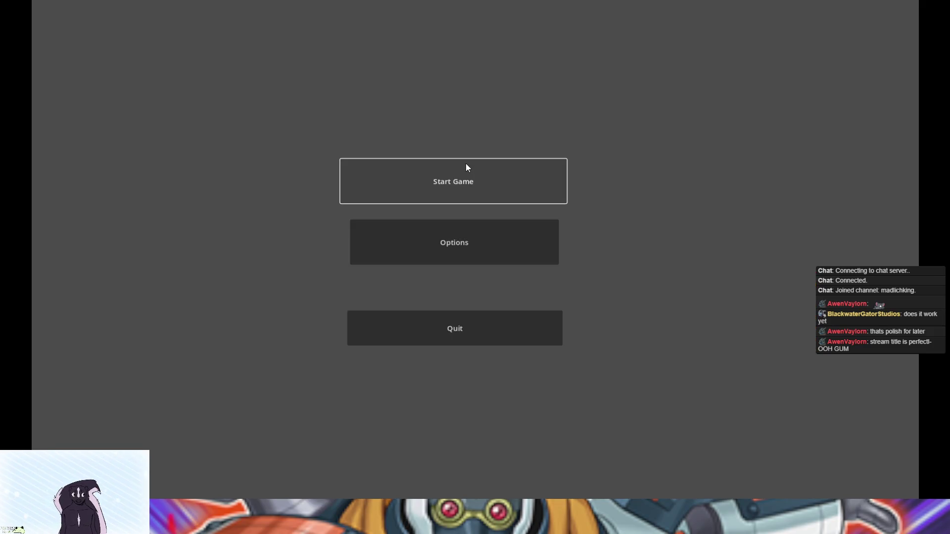
left_click(466, 164)
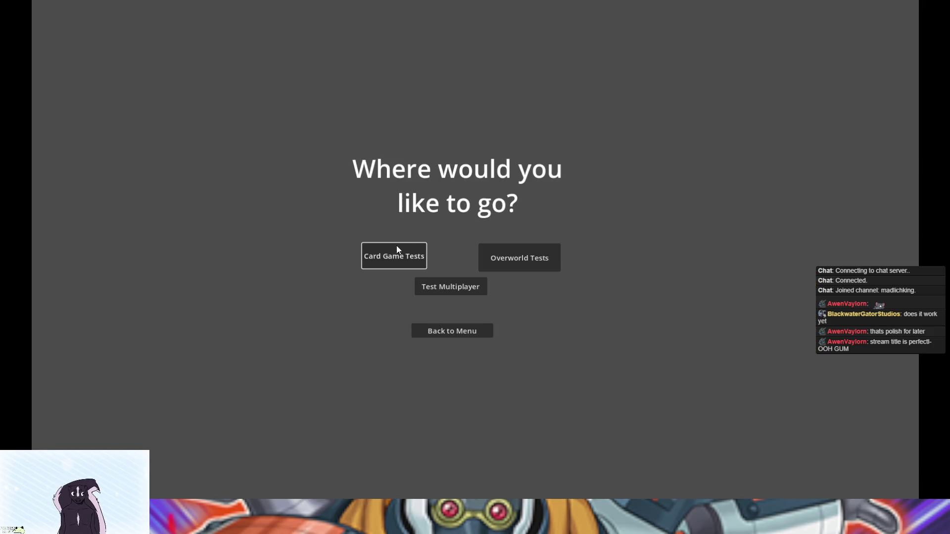
left_click(356, 262)
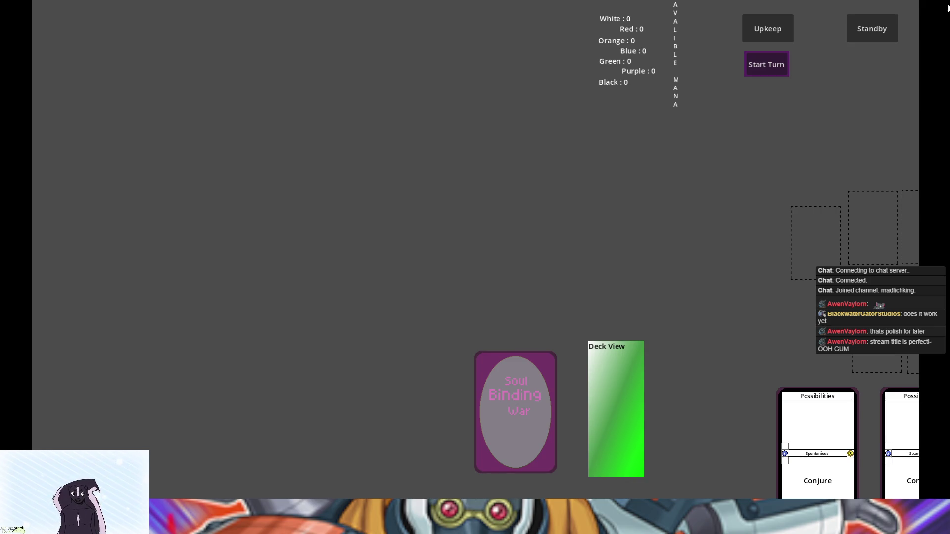
key("alt+F4")
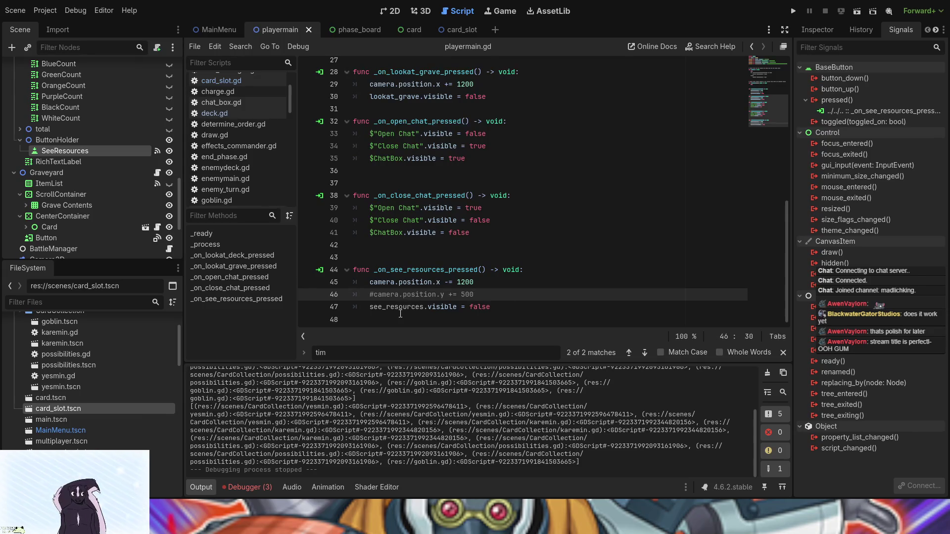
Show the board zoomed out in the 2D workspace and run the project again.
left_click(385, 13)
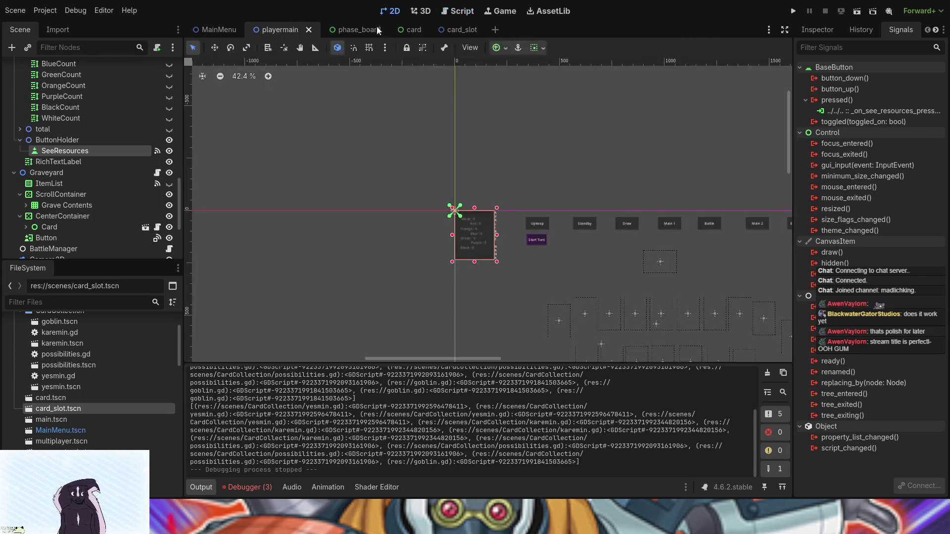
scroll(483, 254, "down", 3)
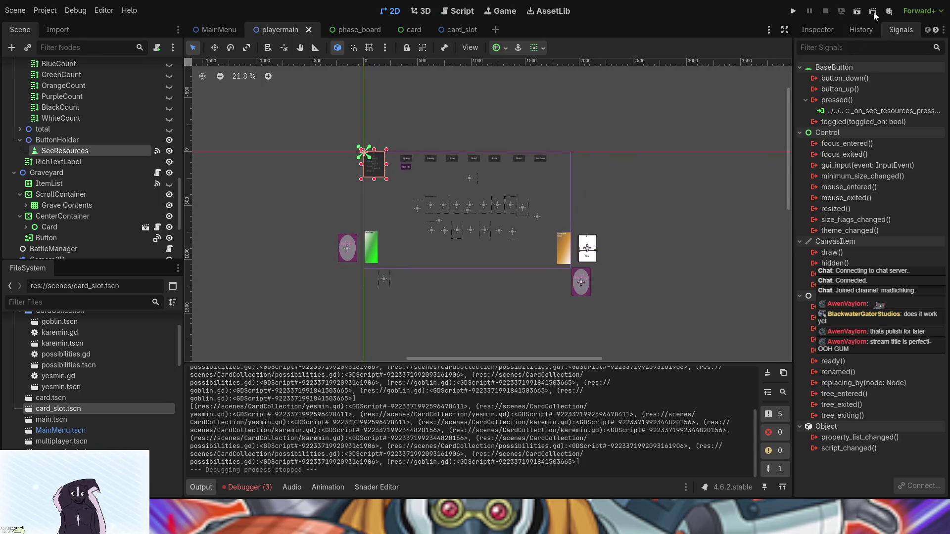
left_click(793, 11)
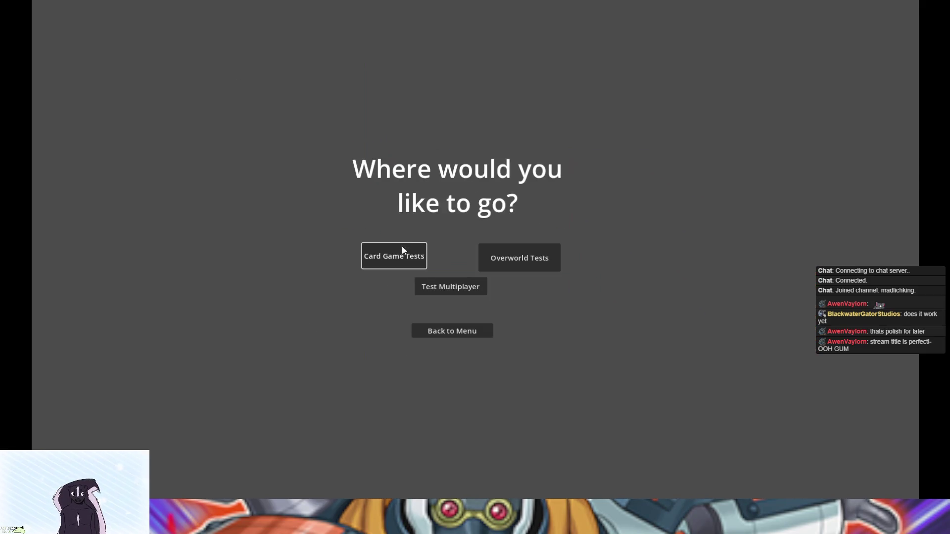
left_click(401, 248)
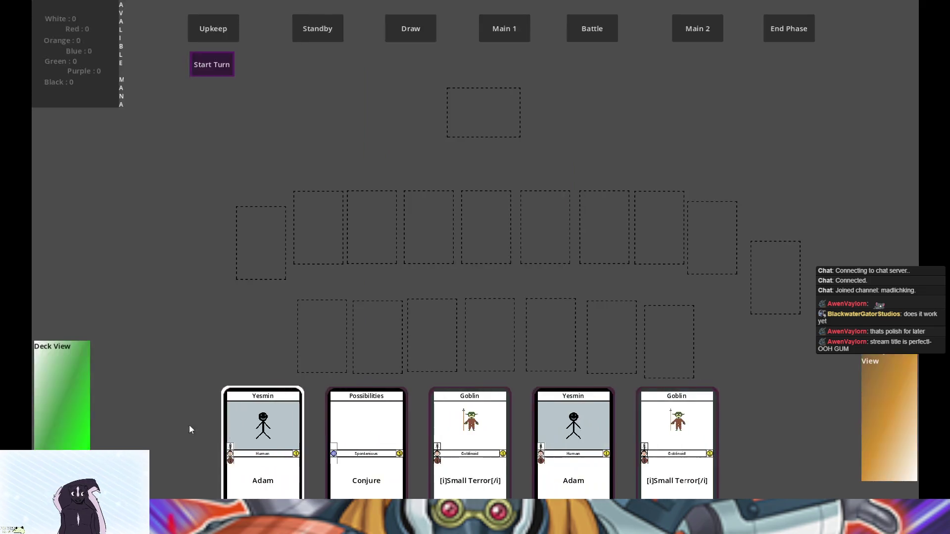
left_click(67, 411)
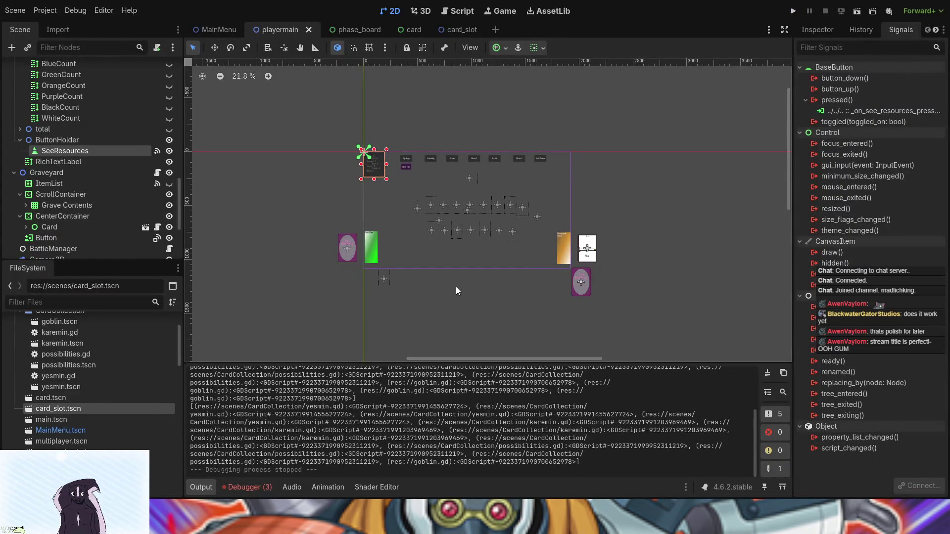
scroll(456, 286, "up", 2)
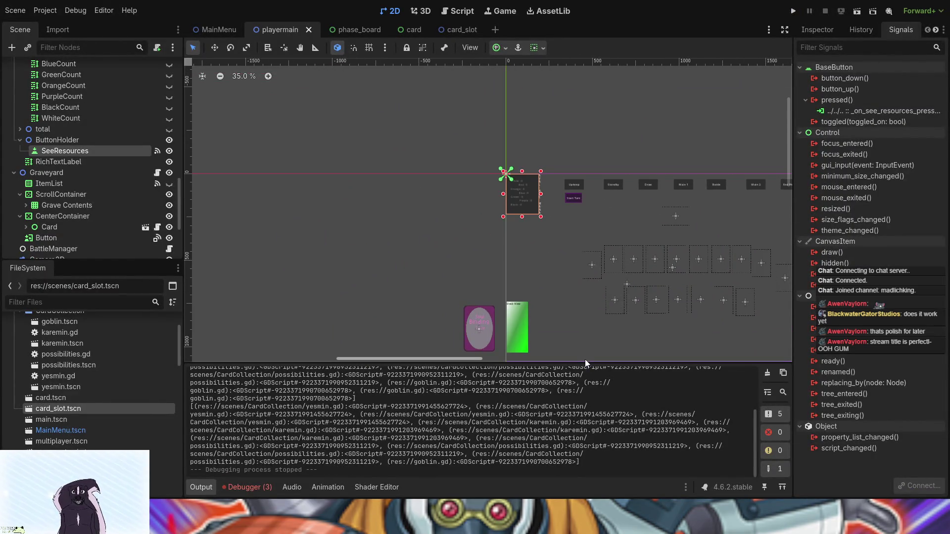
scroll(574, 269, "up", 5)
left_click_drag(575, 268, 684, 151)
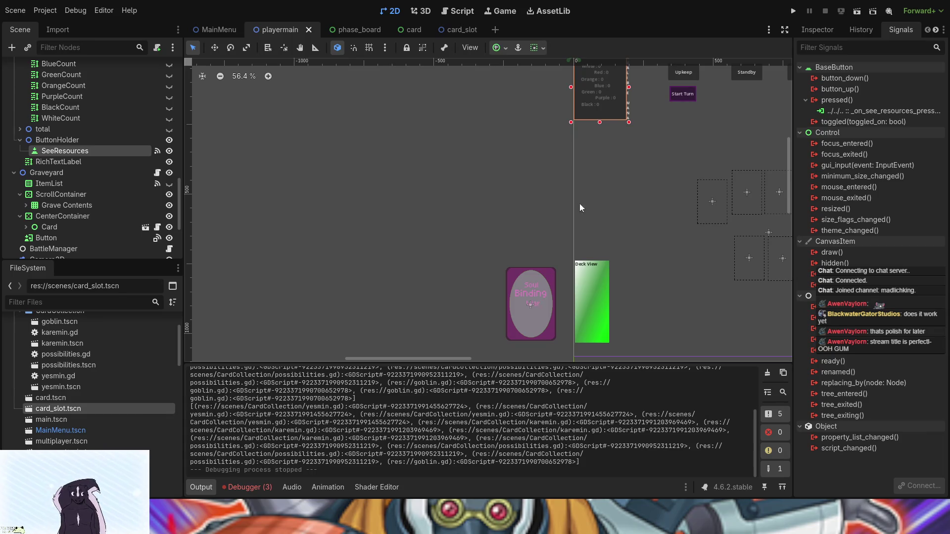
scroll(660, 183, "down", 1)
mouse_move(660, 183)
left_mouse_down()
mouse_move(451, 222)
mouse_move(391, 190)
mouse_move(378, 200)
left_mouse_up()
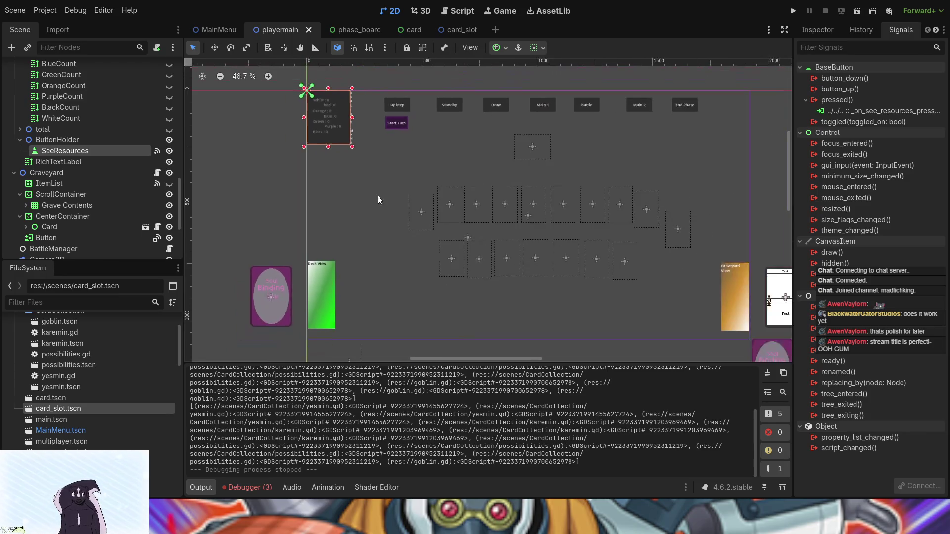
mouse_move(747, 237)
left_mouse_down()
mouse_move(698, 233)
mouse_move(711, 251)
mouse_move(704, 276)
left_mouse_up()
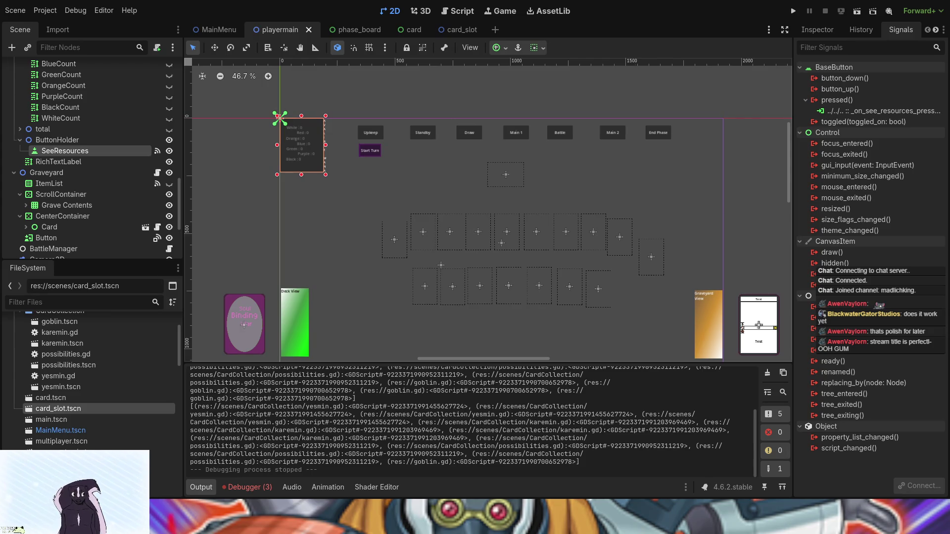
scroll(325, 216, "up", 3)
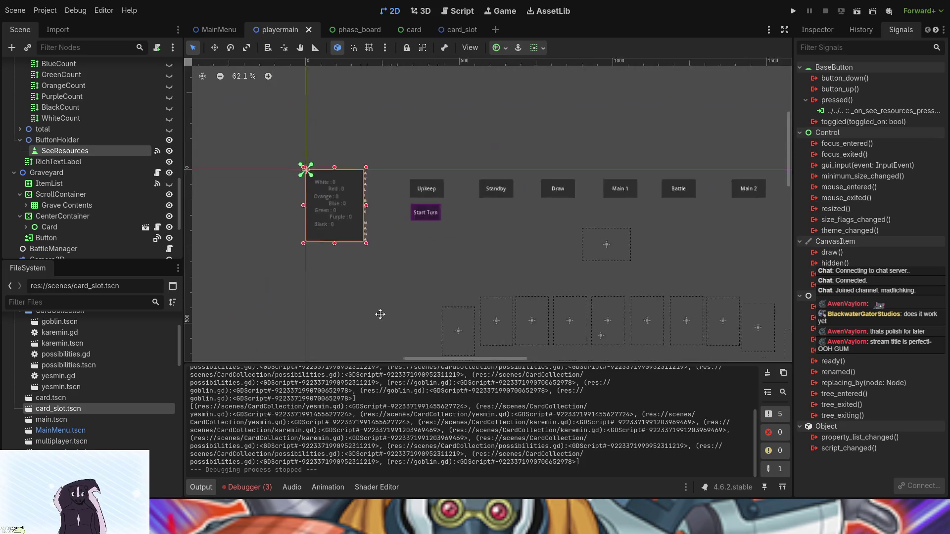
left_click(417, 303)
scroll(393, 310, "down", 2)
left_click_drag(391, 310, 559, 256)
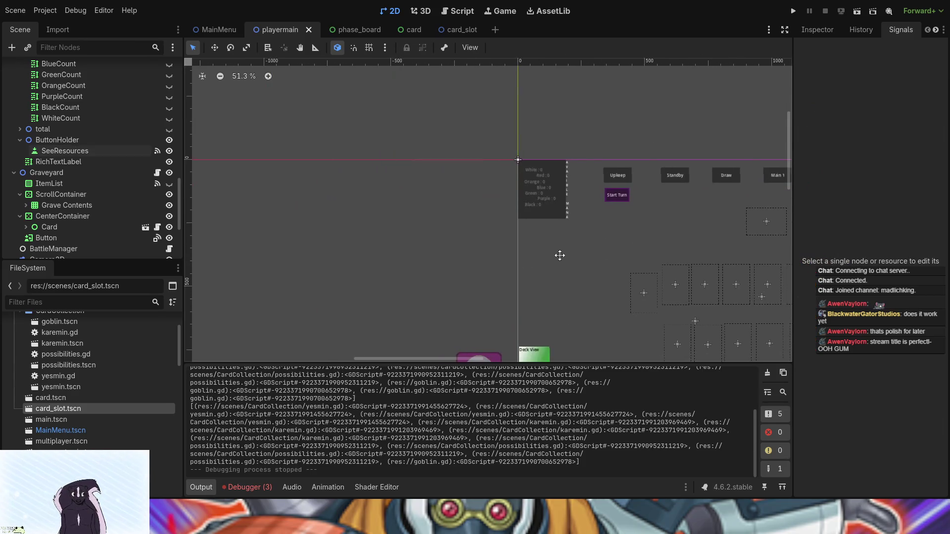
left_click(431, 231)
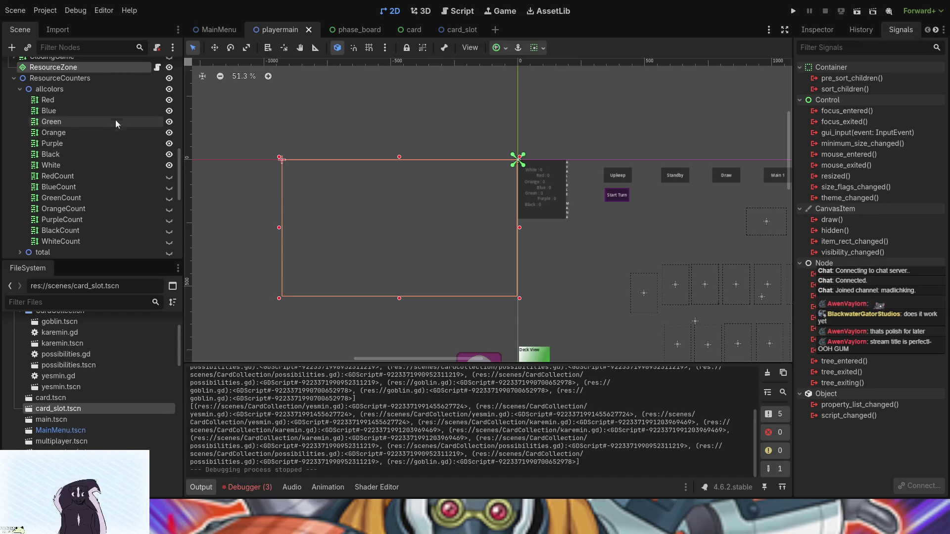
left_click(169, 100)
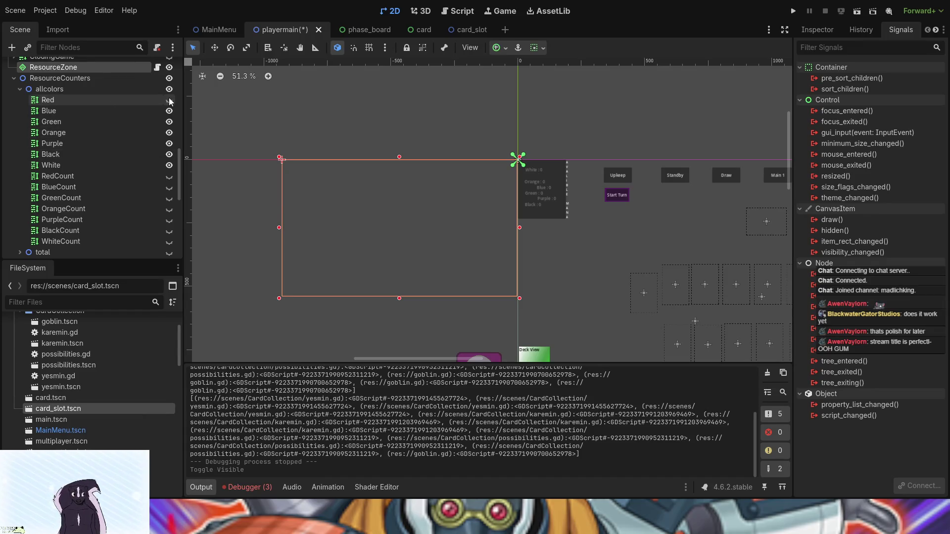
left_click(168, 100)
scroll(595, 313, "up", 1)
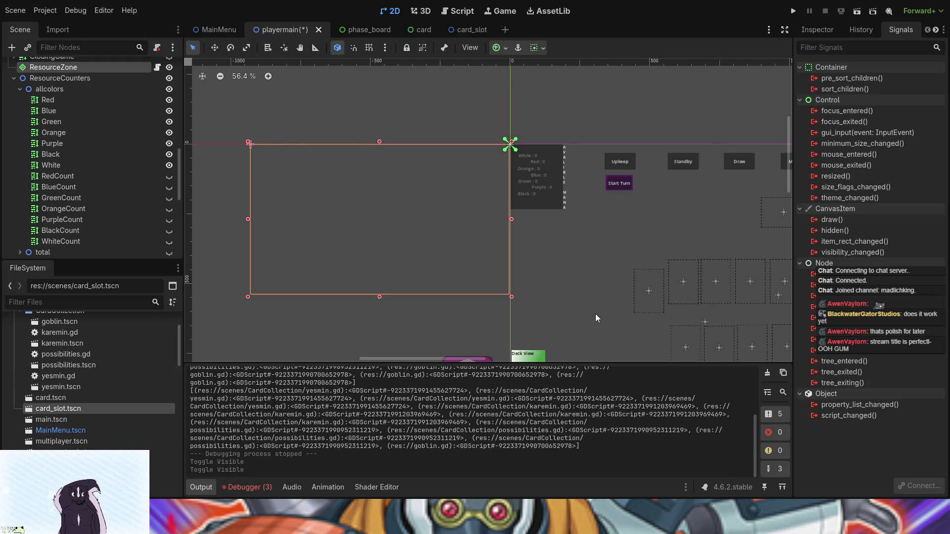
scroll(595, 314, "up", 1)
scroll(425, 233, "right", 5)
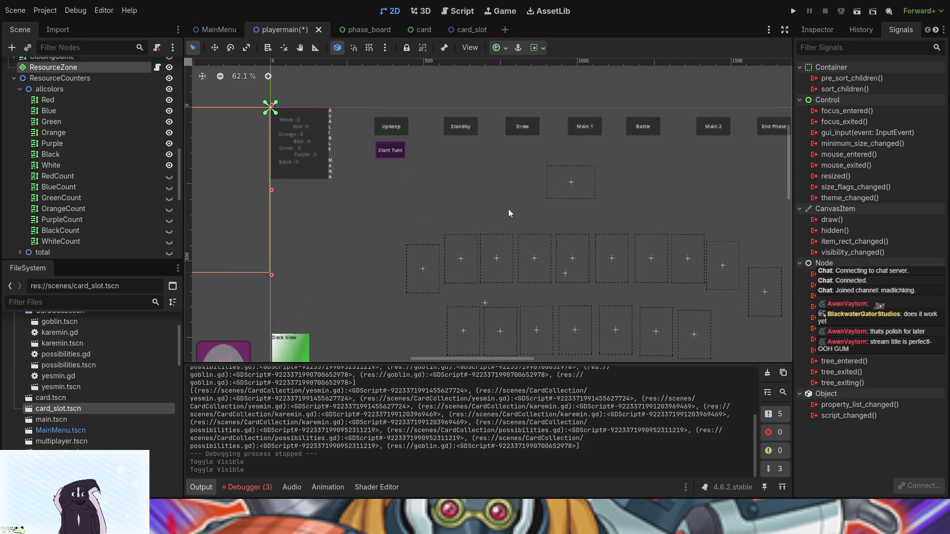
left_click_drag(508, 214, 415, 174)
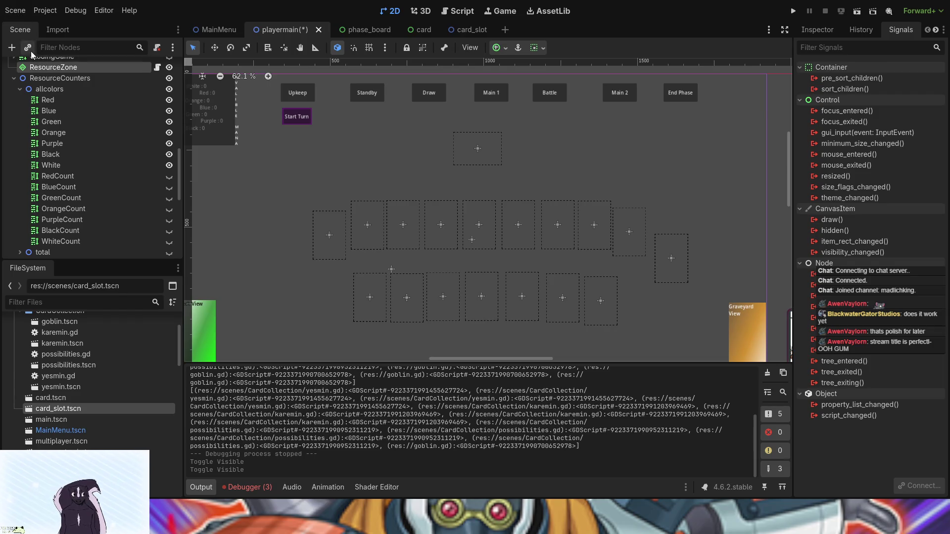
Select the first MonsterSlot node under CardSlots in the Scene dock.
scroll(106, 118, "up", 4)
scroll(106, 118, "down", 8)
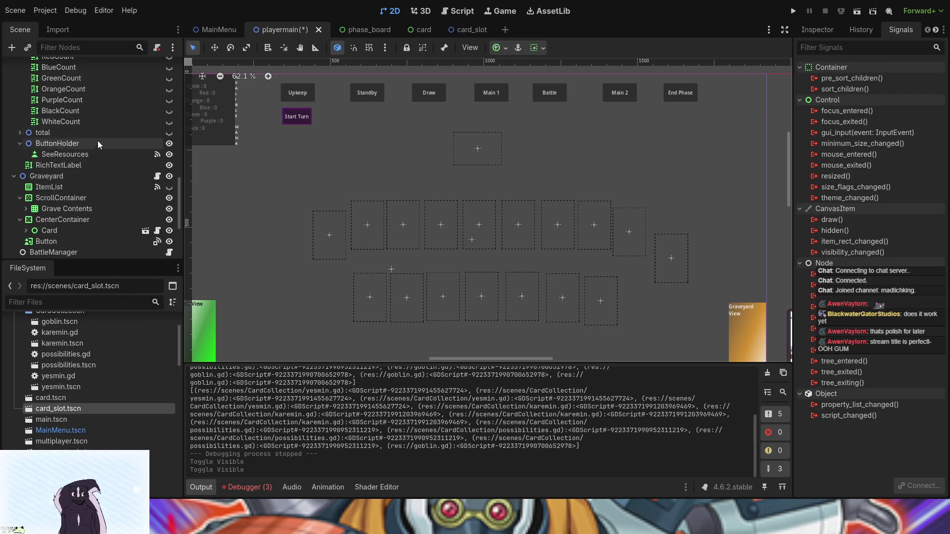
scroll(99, 142, "down", 5)
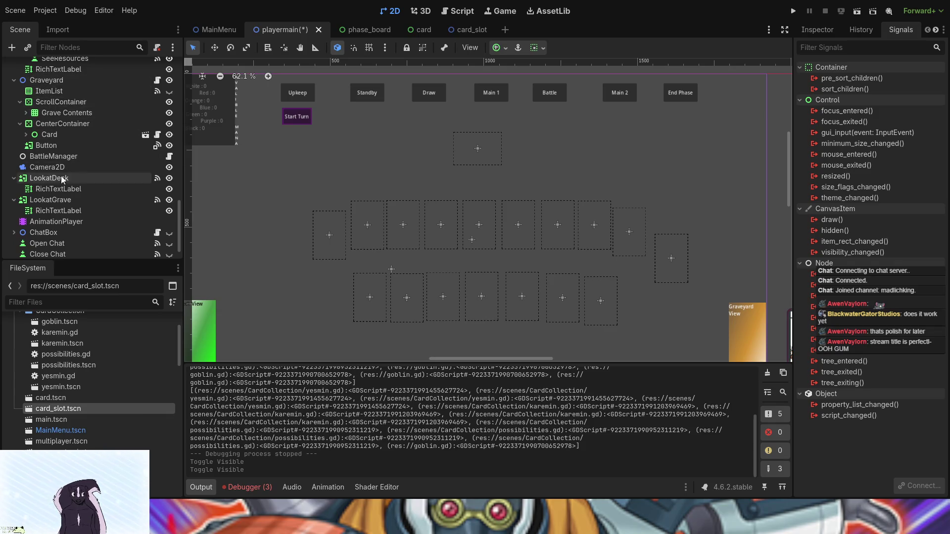
scroll(62, 179, "up", 15)
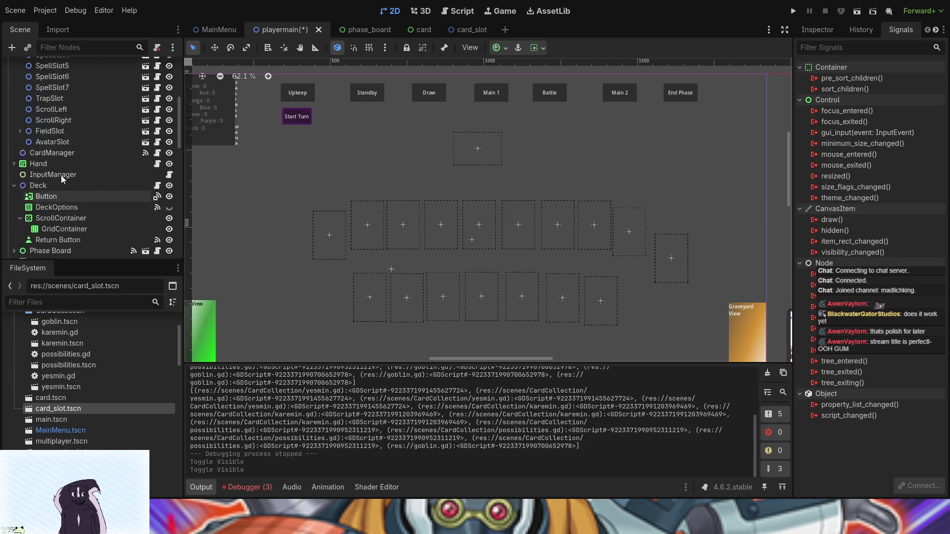
scroll(54, 164, "up", 8)
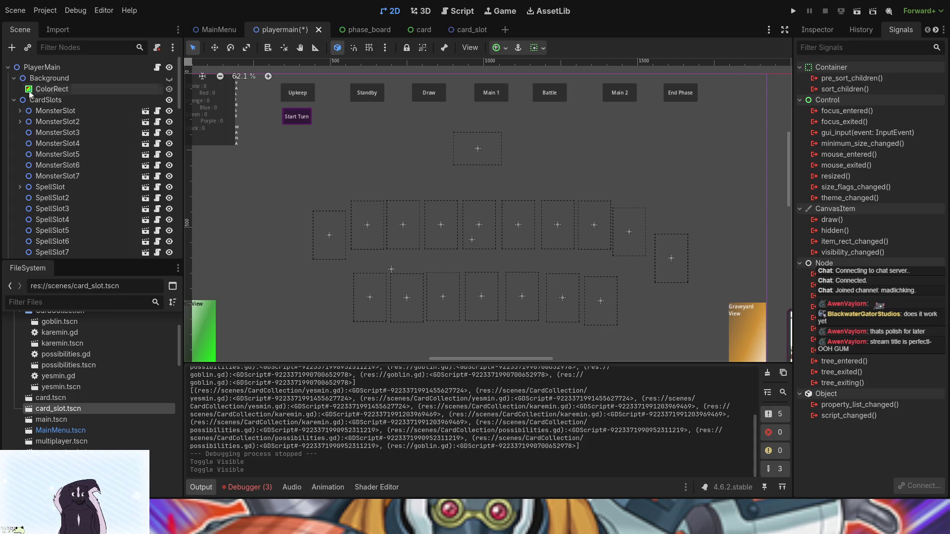
left_click(44, 111)
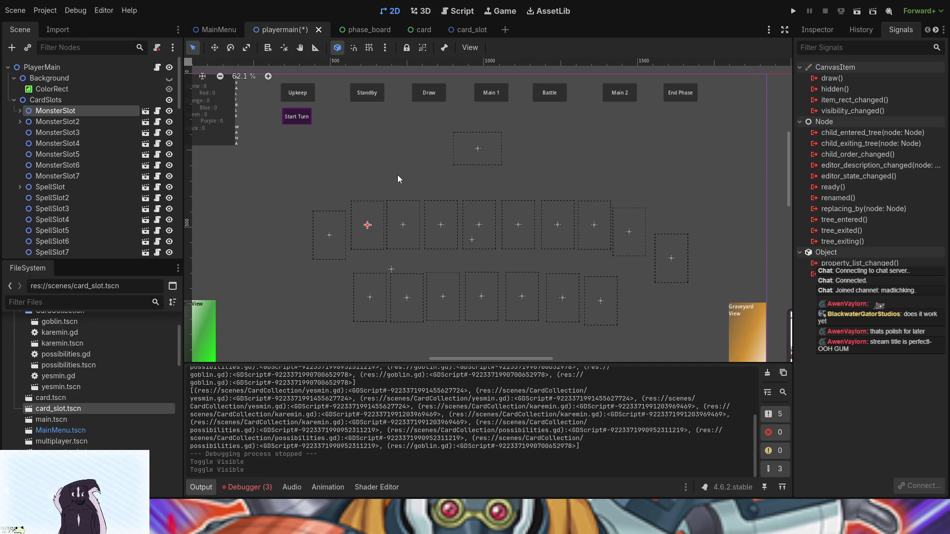
Add a RichTextLabel named Labeling under MonsterSlot, sized 166×265 over the first slot.
key("ctrl+shift+z")
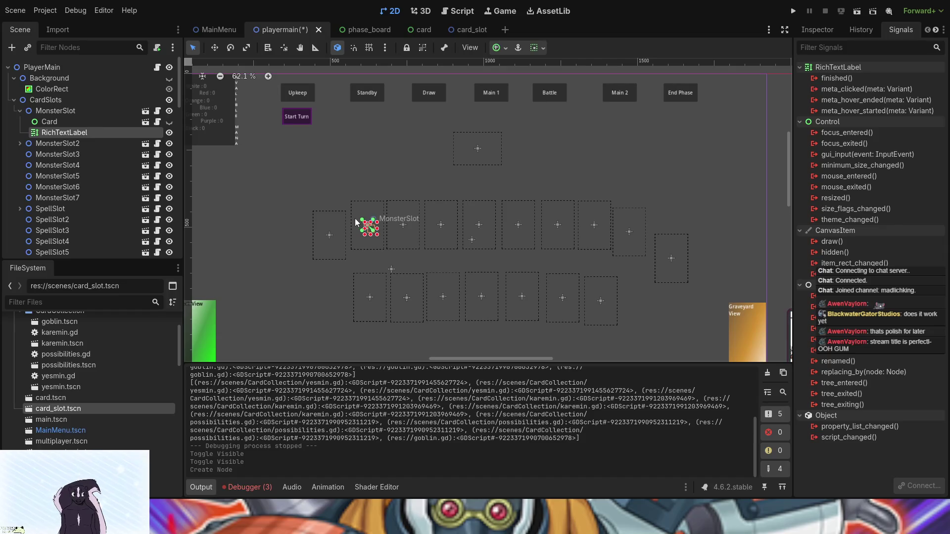
left_click_drag(365, 222, 352, 200)
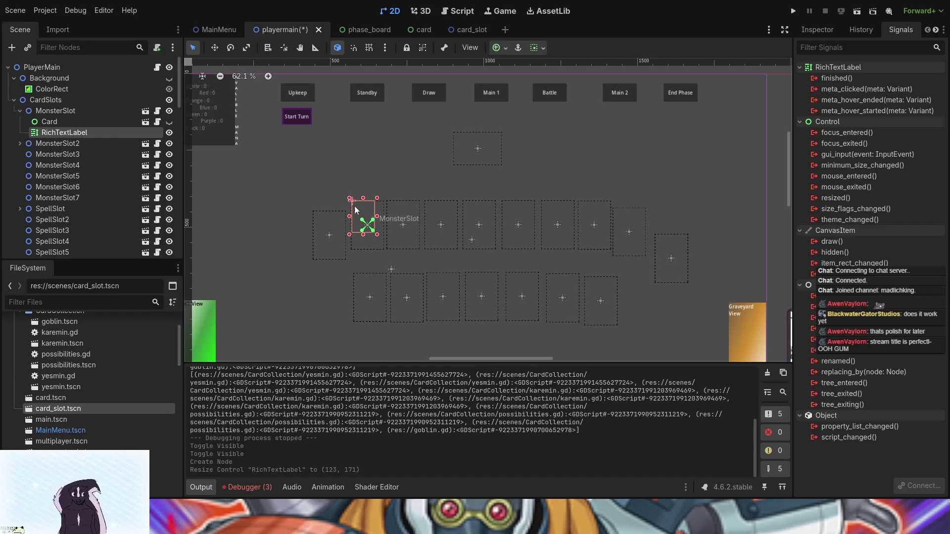
left_click_drag(377, 235, 385, 251)
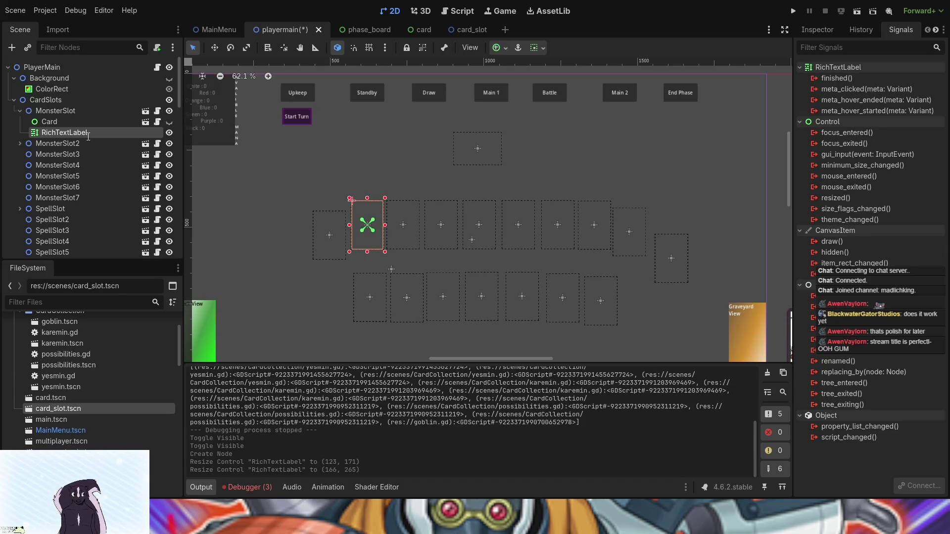
type("Labeling")
key("Return")
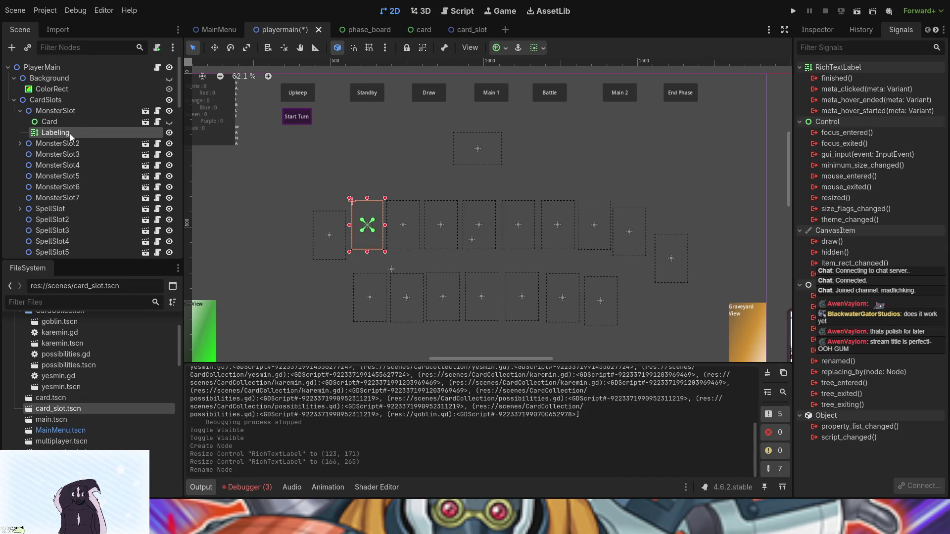
left_click(818, 29)
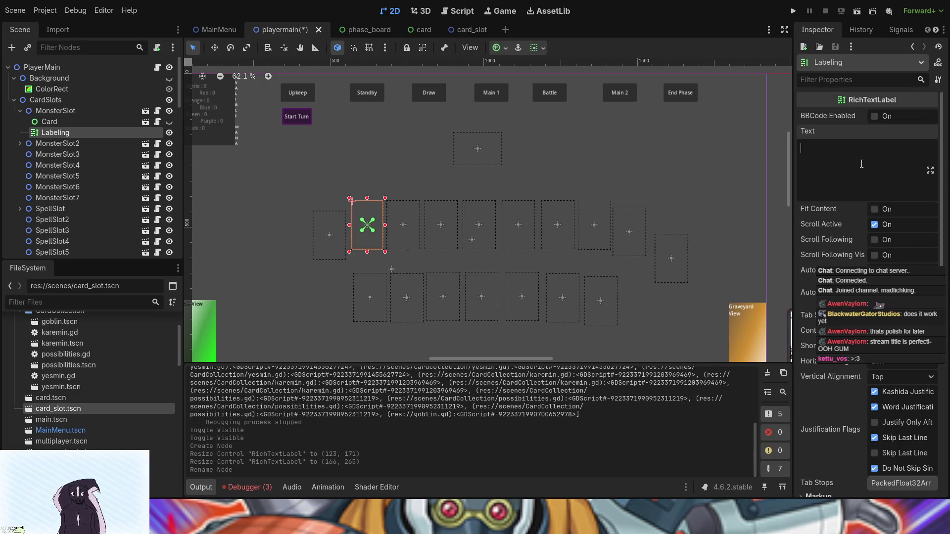
Give Labeling the text 'Monster' and an enlarged custom Normal Font Size override.
type("Mon")
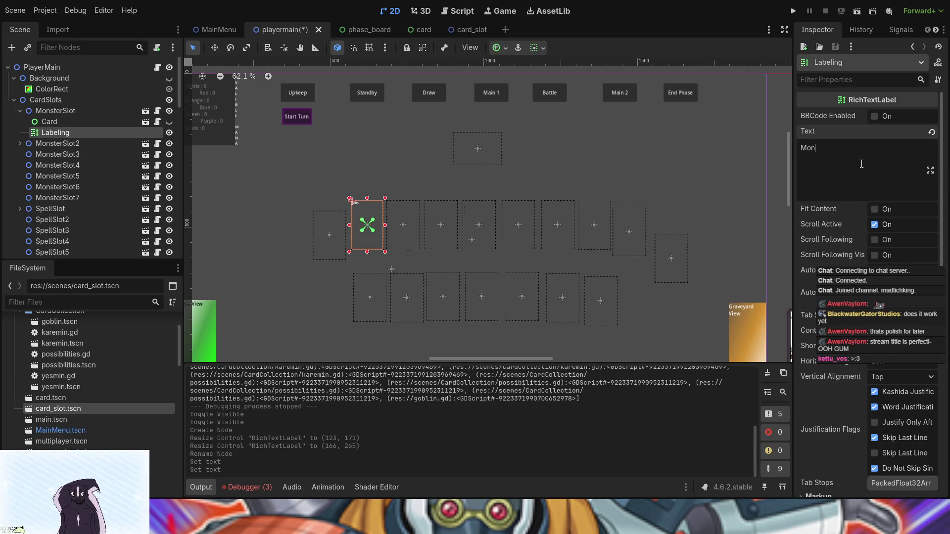
type("ster")
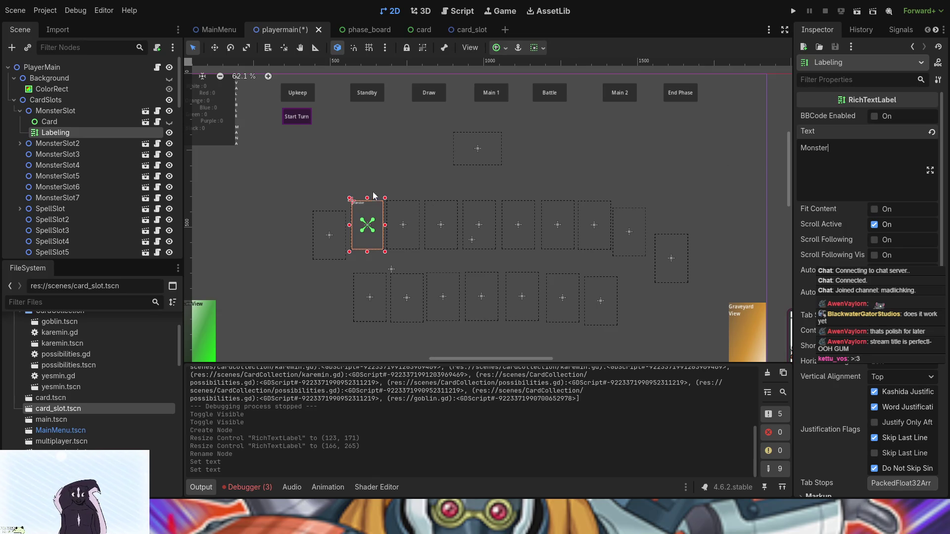
scroll(816, 412, "down", 10)
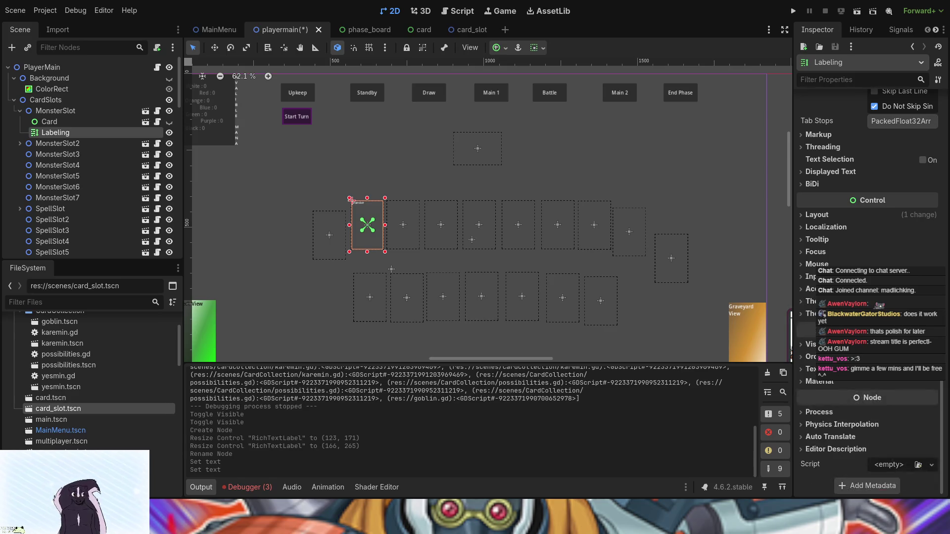
left_click(810, 313)
left_click(812, 349)
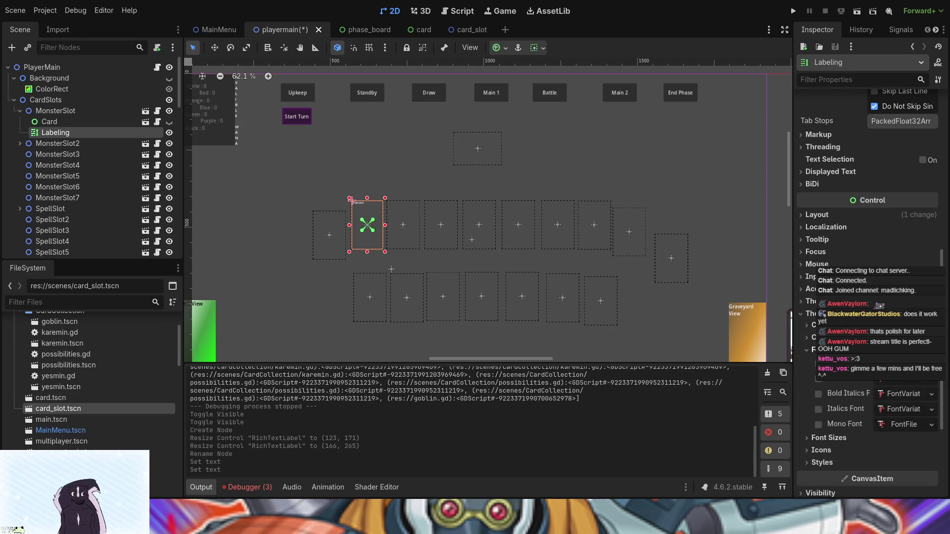
left_click(812, 350)
left_click(811, 362)
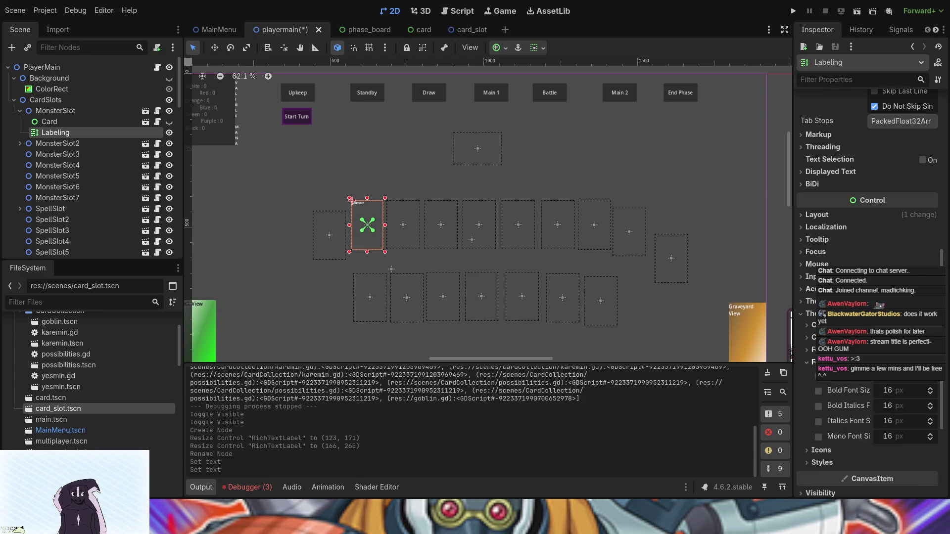
left_click(819, 376)
left_click_drag(885, 375, 916, 375)
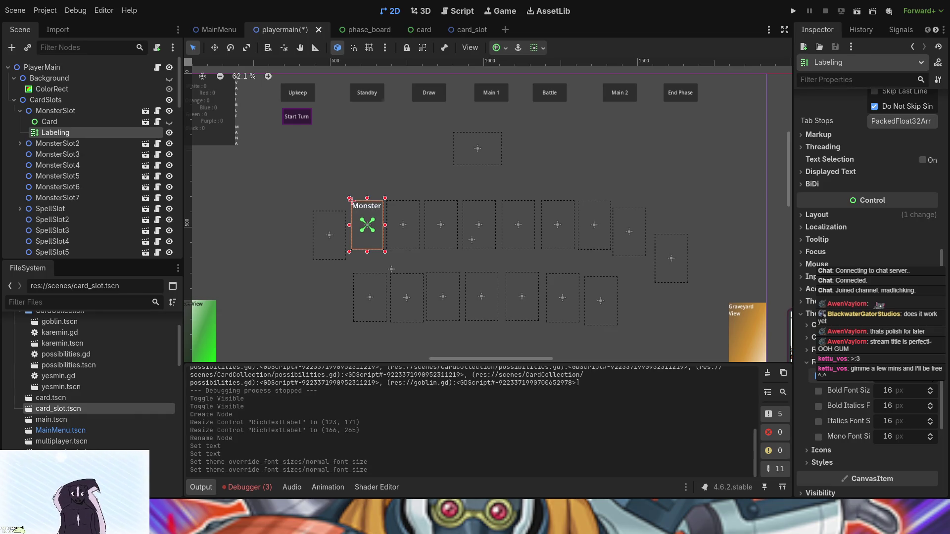
Paste the Labeling node under MonsterSlot2 through MonsterSlot7.
left_click(39, 144)
key("ctrl+v")
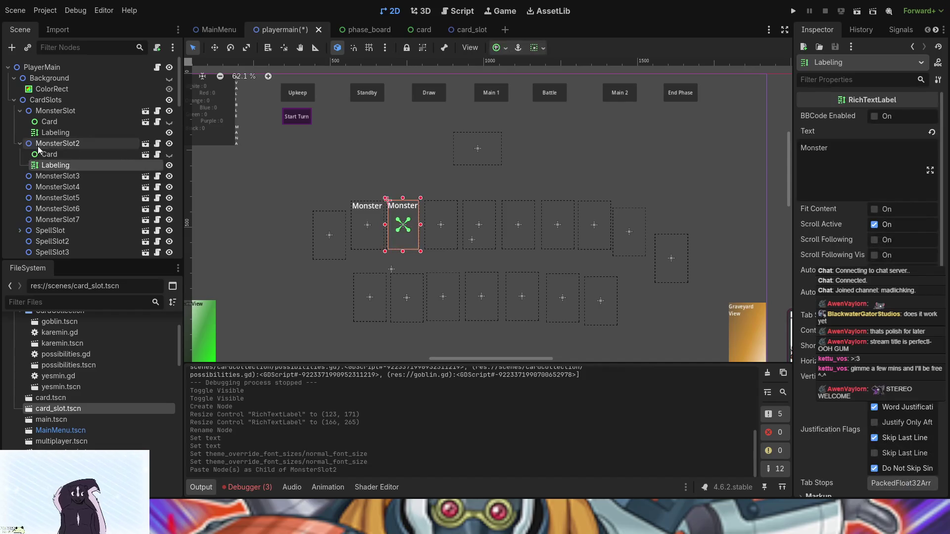
left_click(71, 177)
left_click(66, 220, "shift")
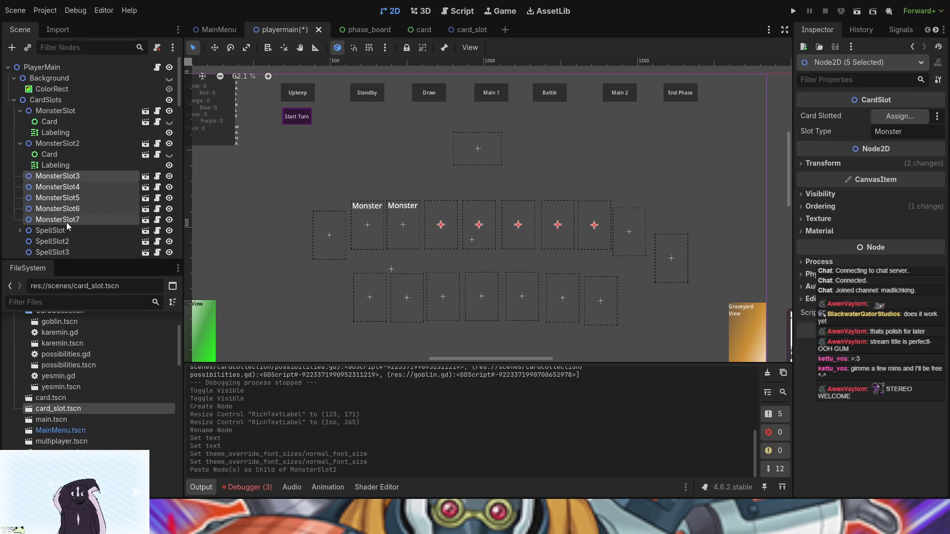
key("ctrl+v")
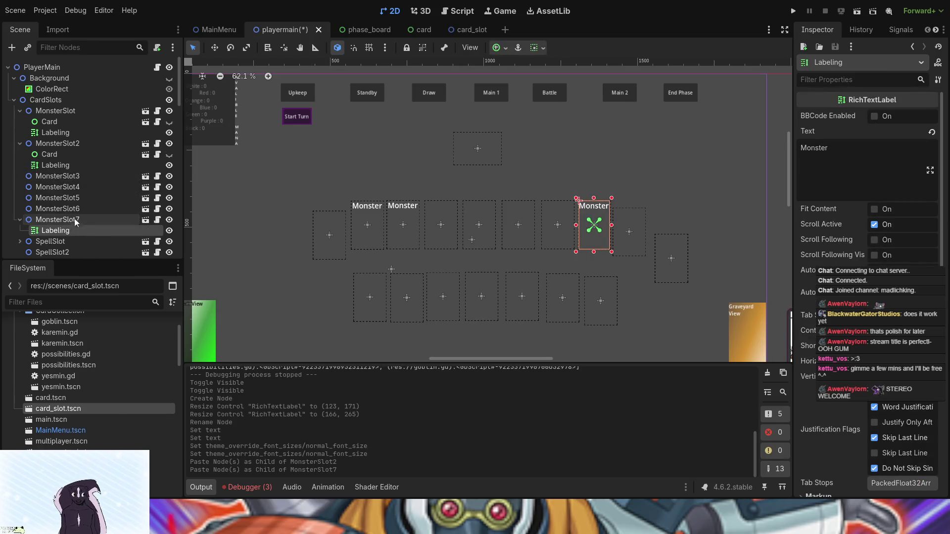
left_click(76, 209)
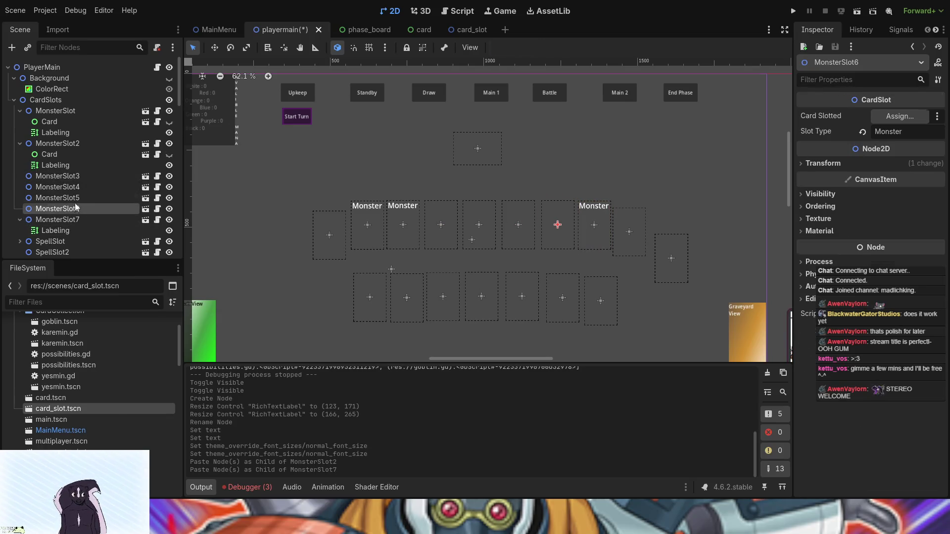
key("ctrl+v")
key("Up")
key("ctrl+v")
left_click(76, 191)
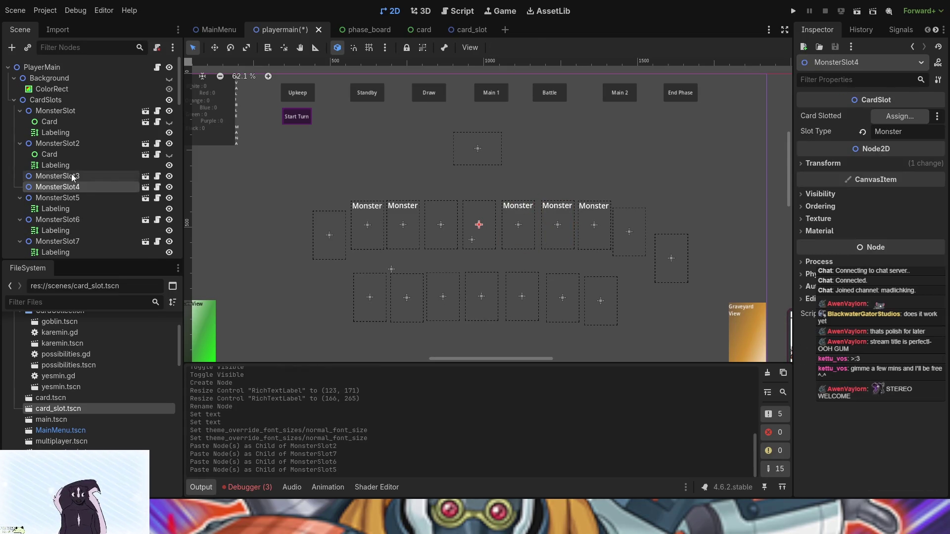
key("ctrl+v")
left_click(74, 176)
key("ctrl+v")
Paste a Labeling copy under the first SpellSlot.
scroll(78, 208, "down", 5)
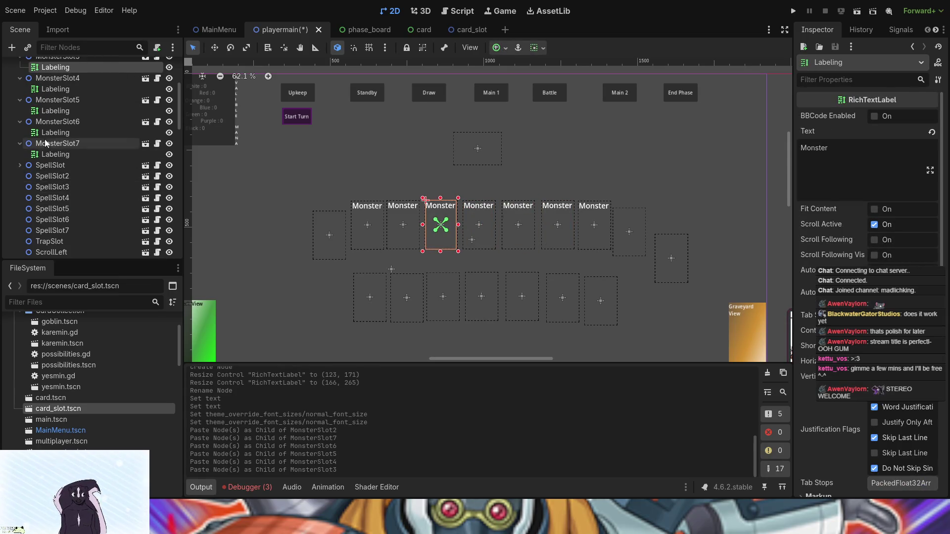
left_click(30, 167)
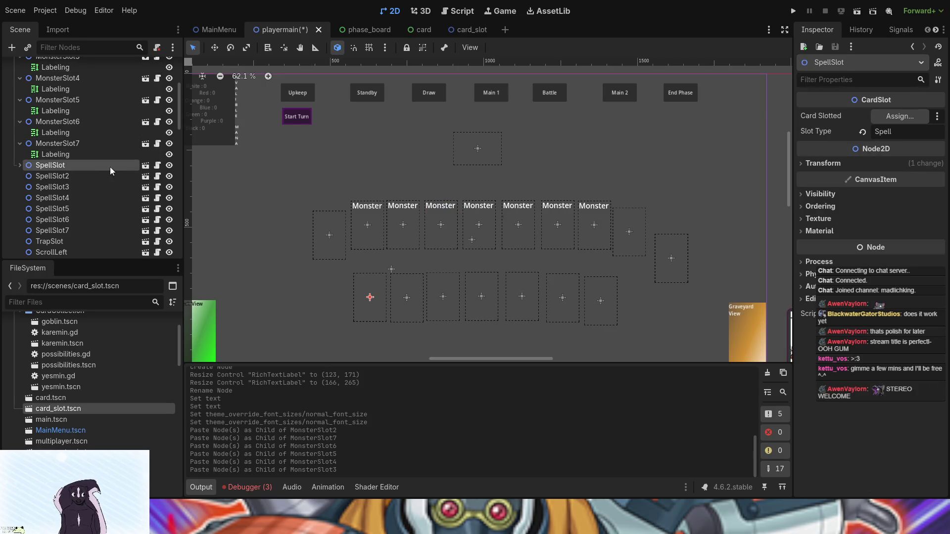
key("ctrl+v")
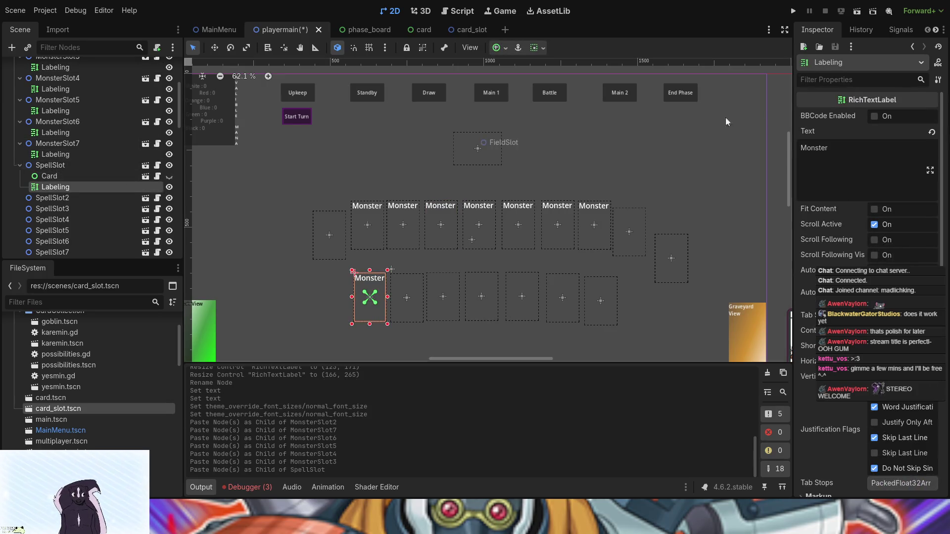
Change the first SpellSlot label's text from 'Monster' to 'Spell'.
left_click(886, 155)
key("ctrl+a")
type("S")
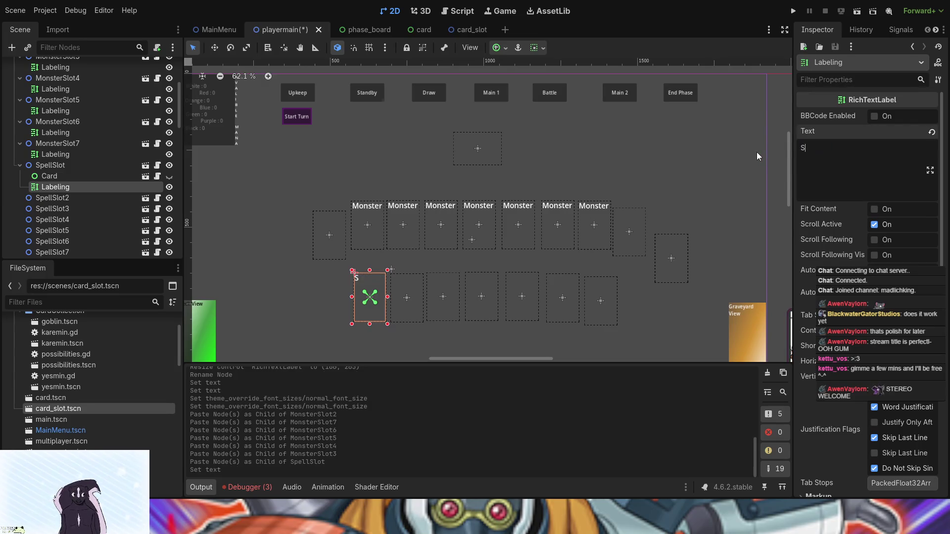
type("pell")
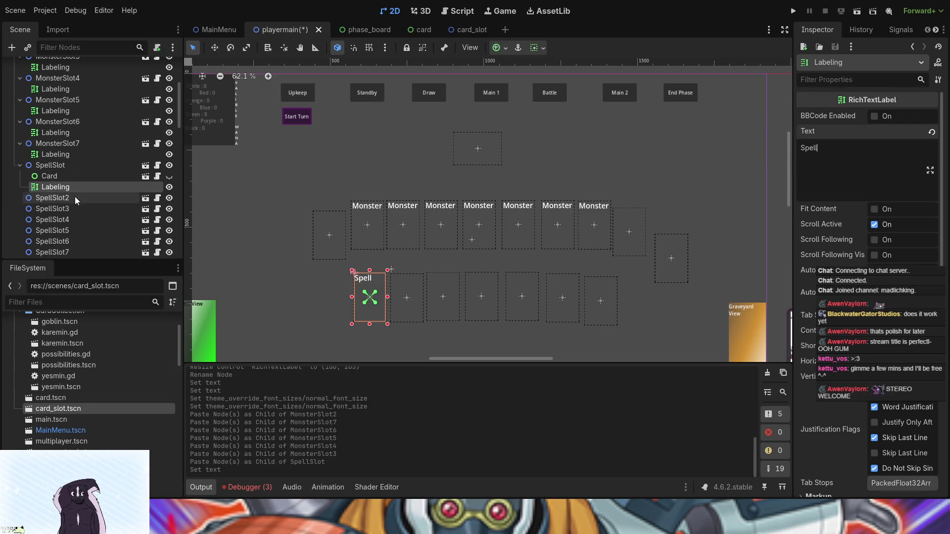
Paste Labeling copies under SpellSlot2 through SpellSlot7.
left_click(68, 198)
key("ctrl+v")
left_click(64, 220)
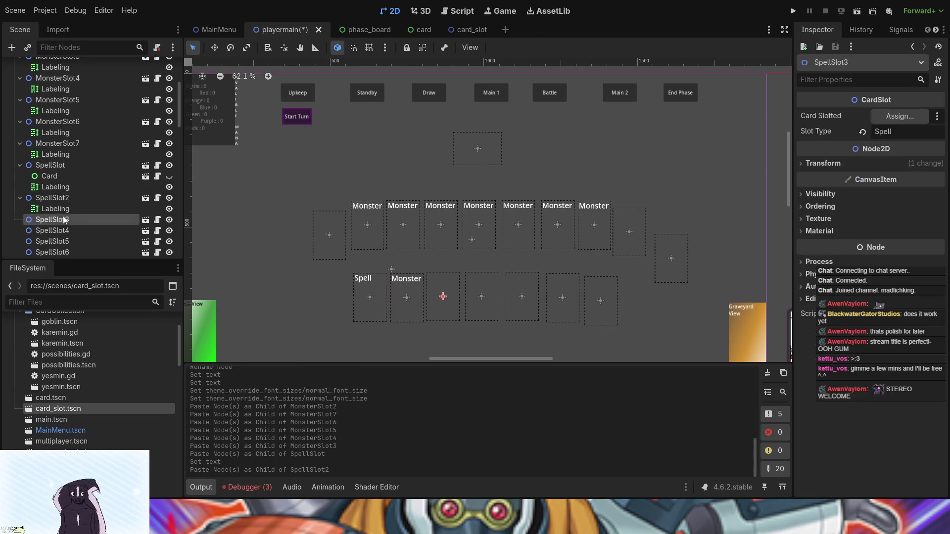
key("ctrl+v")
scroll(64, 220, "down", 3)
left_click(65, 169)
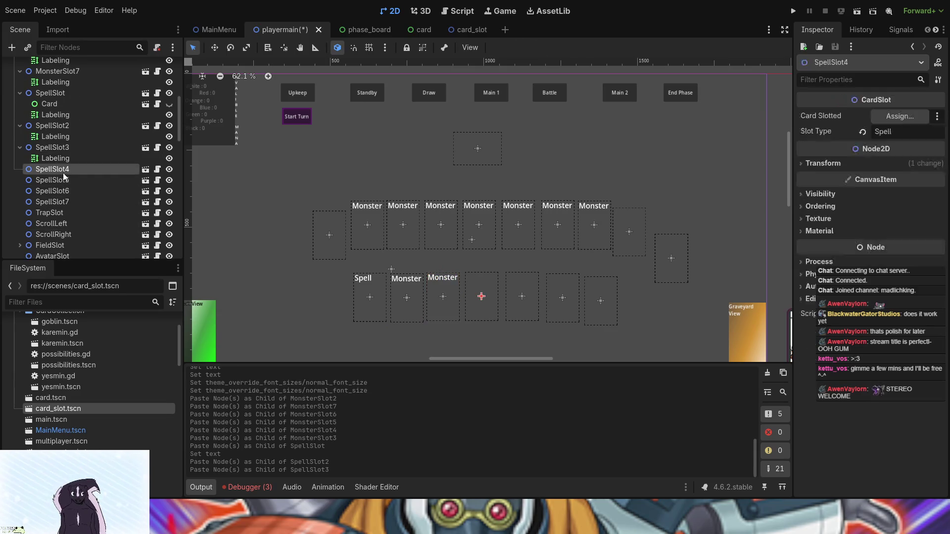
key("ctrl+v")
left_click(63, 191)
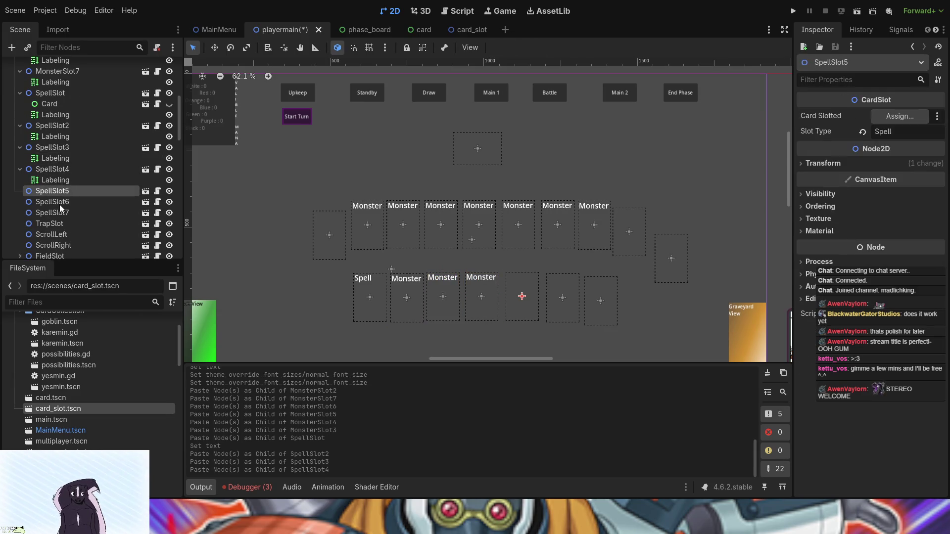
key("ctrl+v")
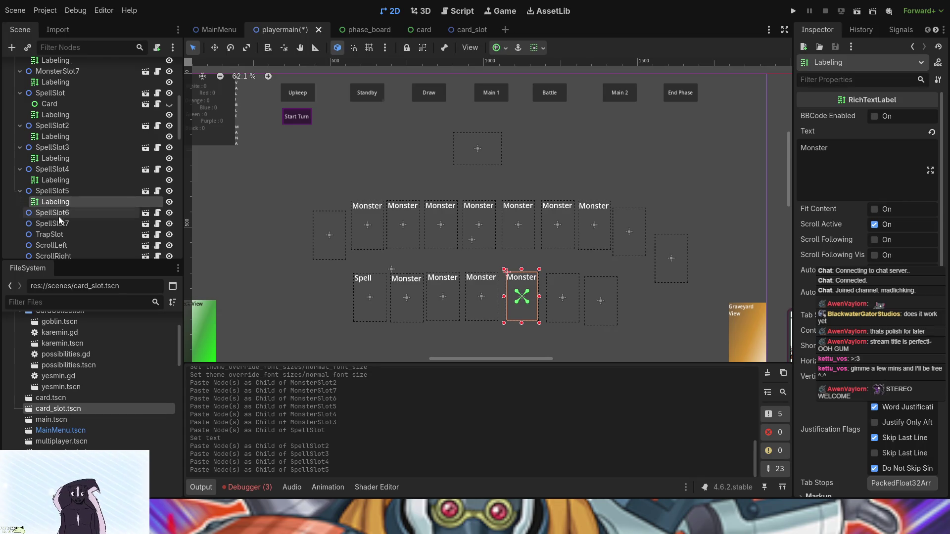
key("ctrl+v")
left_click(61, 234)
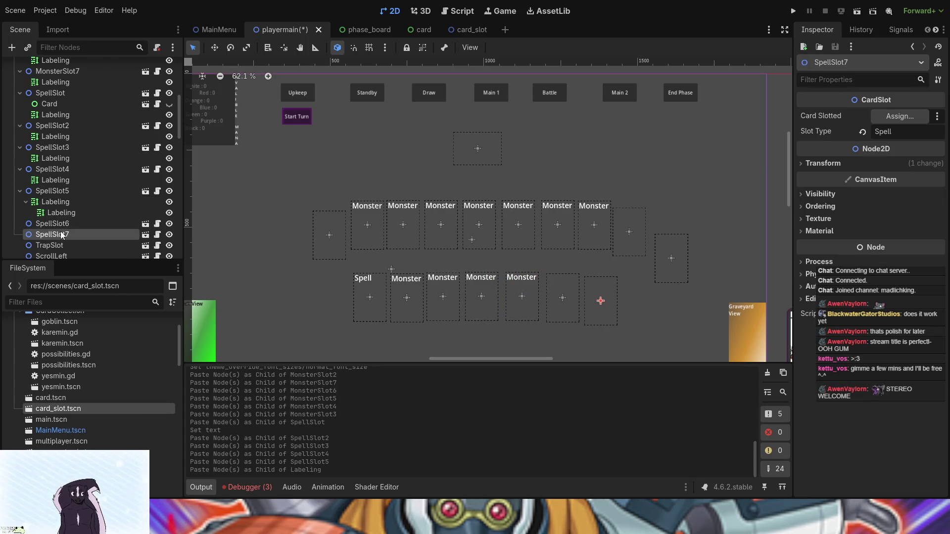
key("ctrl+v")
left_click(61, 224)
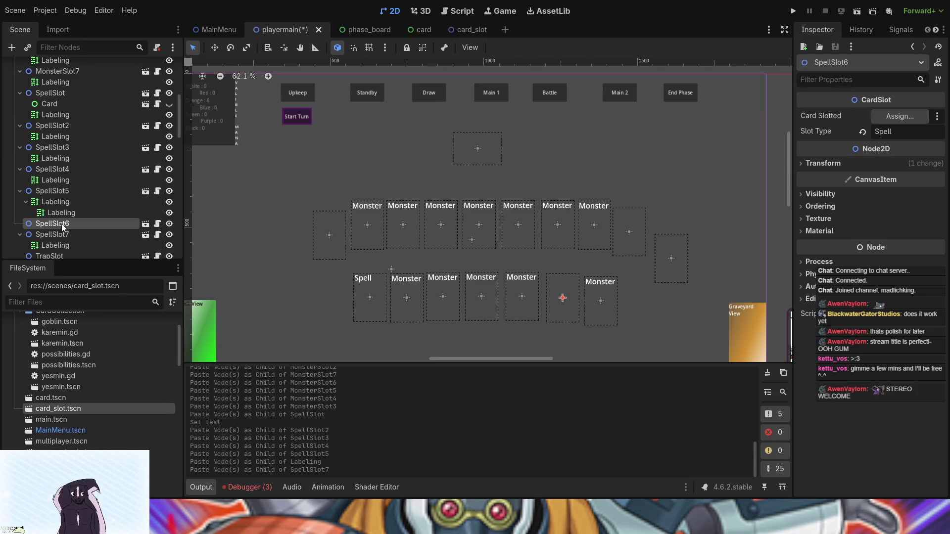
key("ctrl+v")
scroll(74, 241, "down", 2)
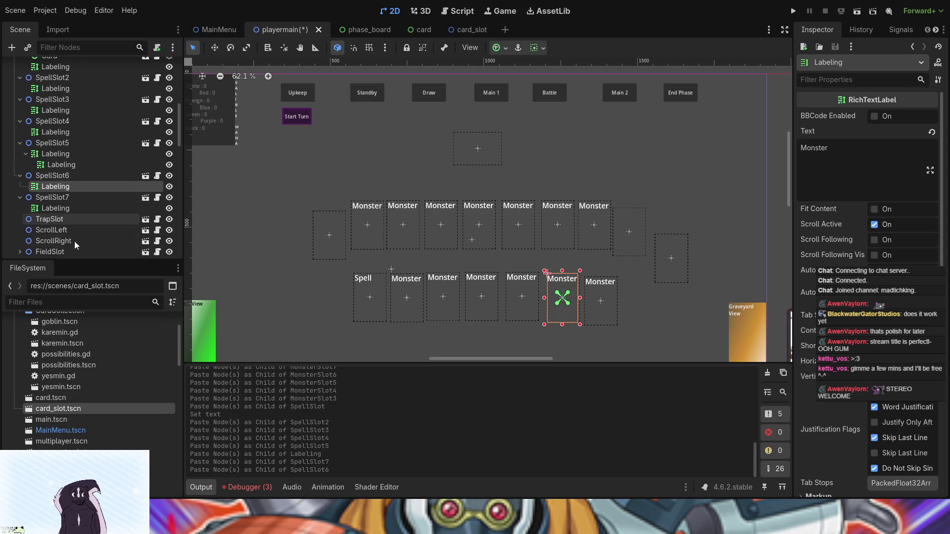
Delete the stray Labeling copy nested under SpellSlot5.
left_click(67, 209)
left_click(72, 186, "ctrl")
left_click(70, 166, "ctrl")
left_click(67, 133, "ctrl")
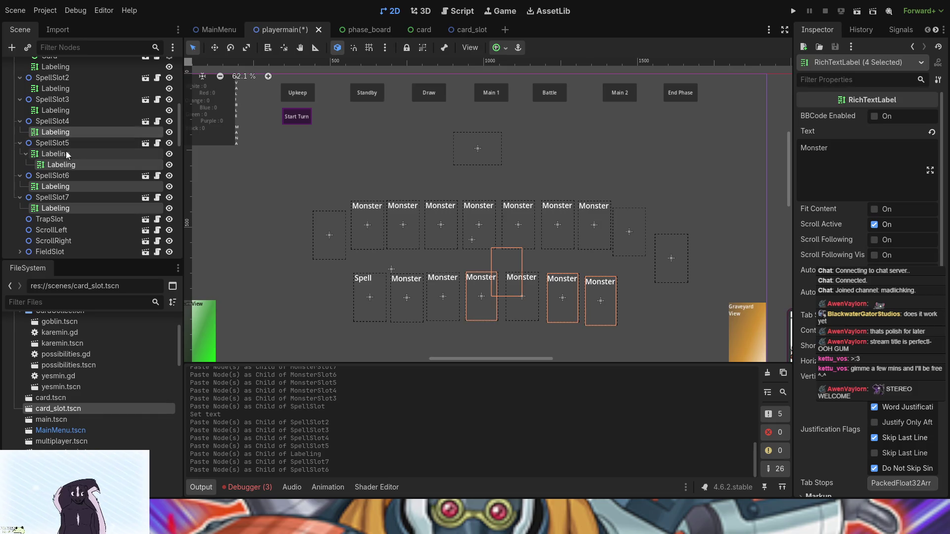
left_click(63, 164)
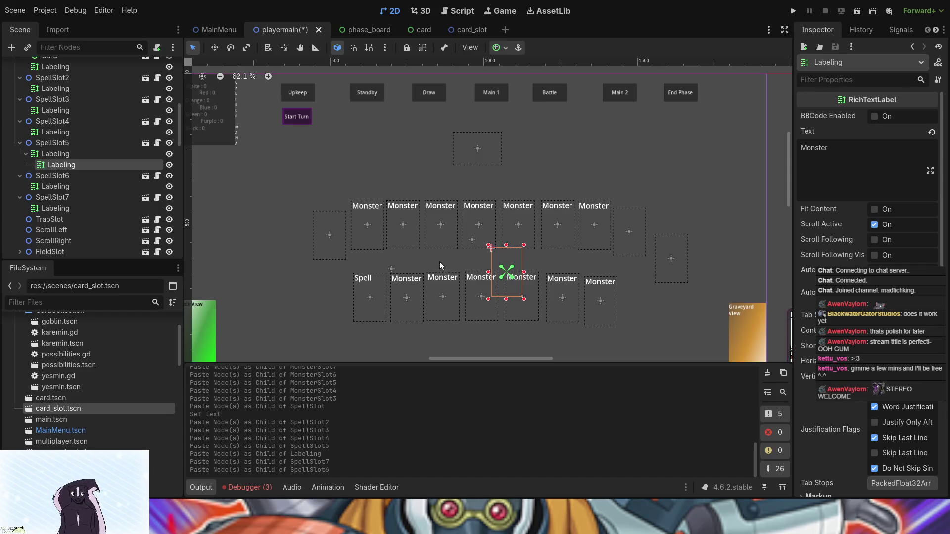
key("Delete")
Select the remaining spell slot labels together and set their text to 'Spell'.
left_click(65, 177, "ctrl")
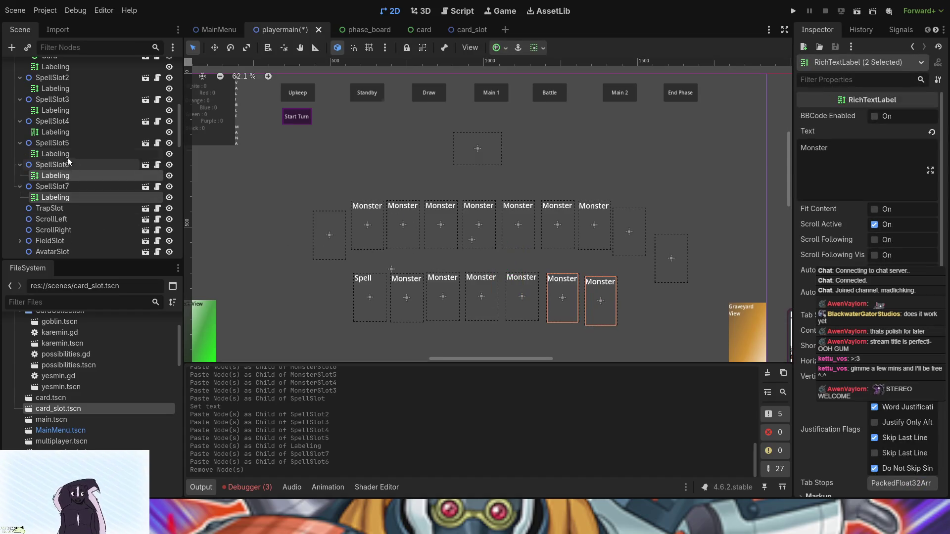
left_click(68, 154, "ctrl")
left_click(72, 131, "ctrl")
left_click(69, 110, "ctrl")
left_click(70, 90, "ctrl")
scroll(115, 144, "up", 3)
double_click(824, 148)
type("Spell")
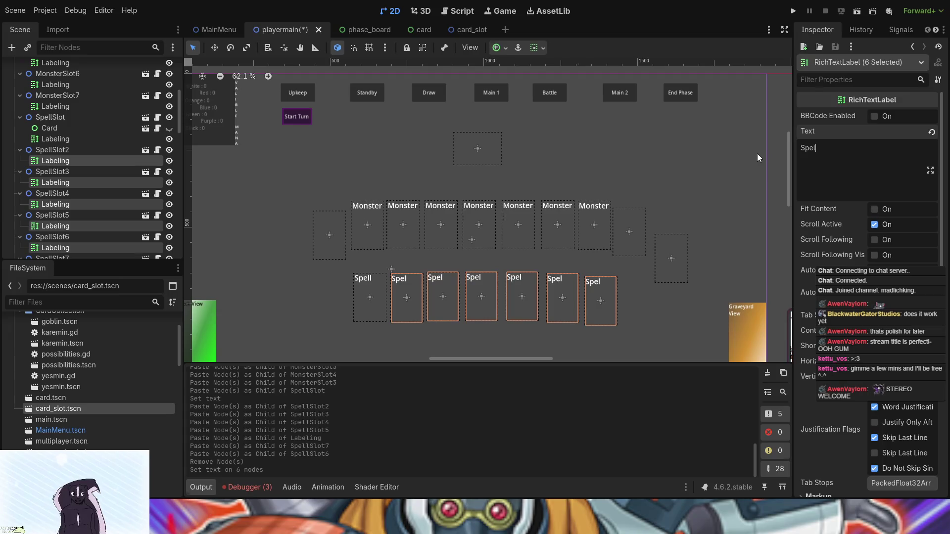
left_click(289, 272)
scroll(114, 174, "down", 5)
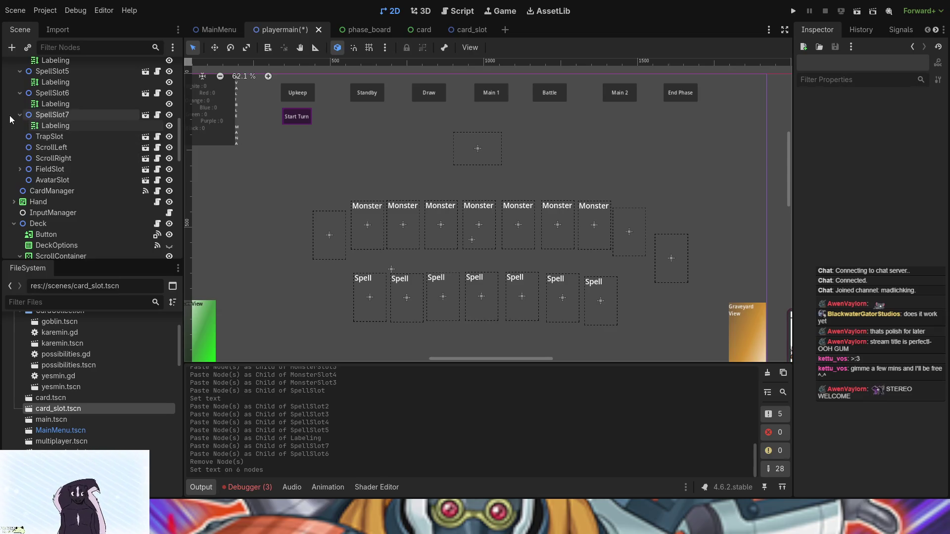
Collapse the MonsterSlot and SpellSlot branches and paste a Labeling copy under TrapSlot.
left_click(33, 137)
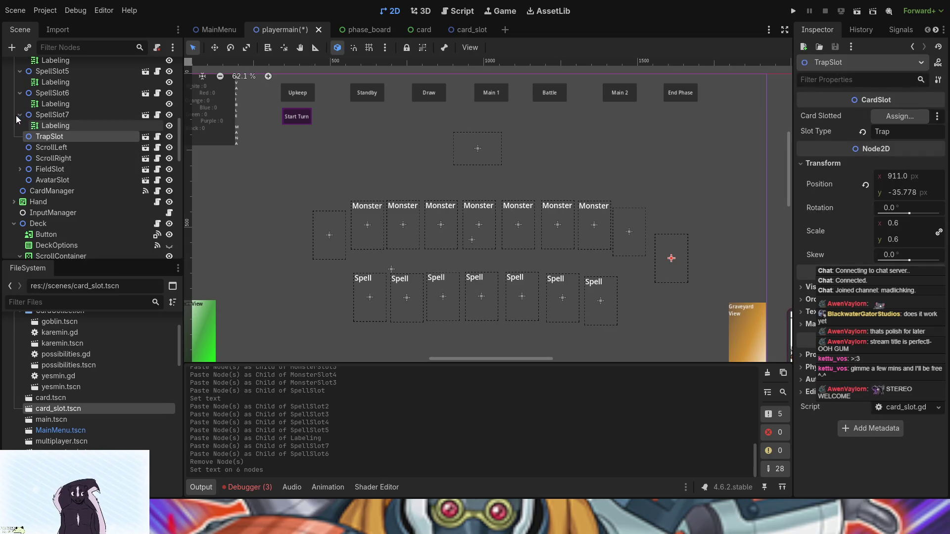
scroll(17, 116, "up", 10)
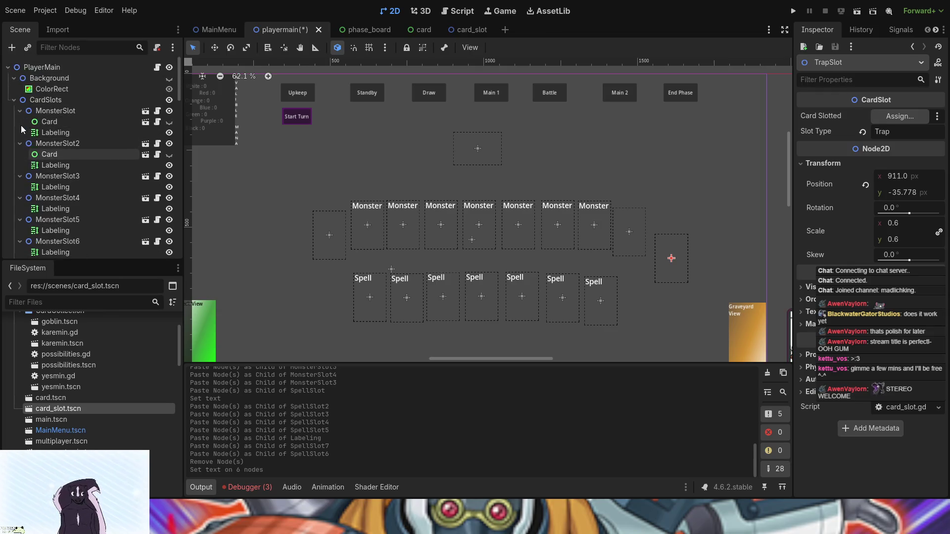
left_click(19, 111)
left_click(20, 121)
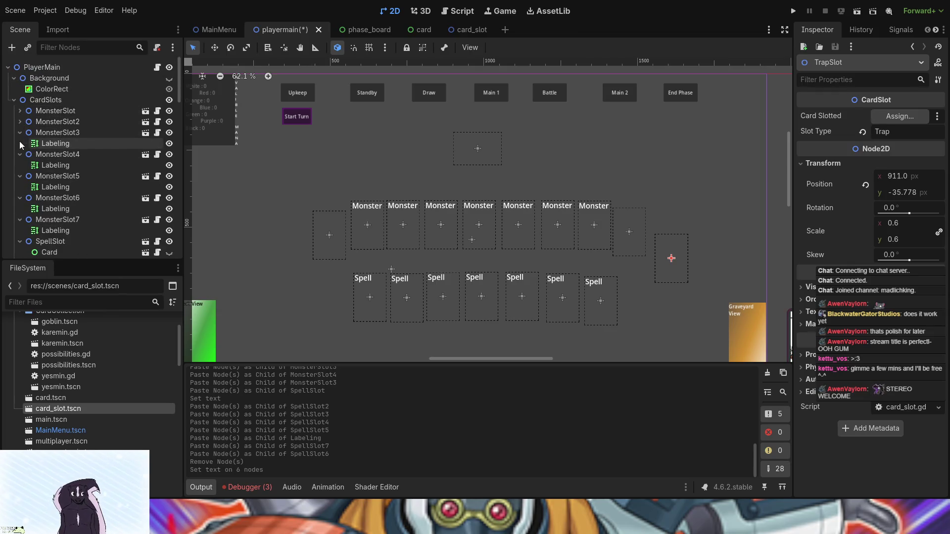
left_click(19, 133)
left_click(20, 144)
left_click(19, 154)
left_click(20, 165)
left_click(19, 176)
left_click(20, 187)
left_click(20, 197)
left_click(20, 209)
left_click(20, 220)
left_click(20, 230)
left_click(19, 243)
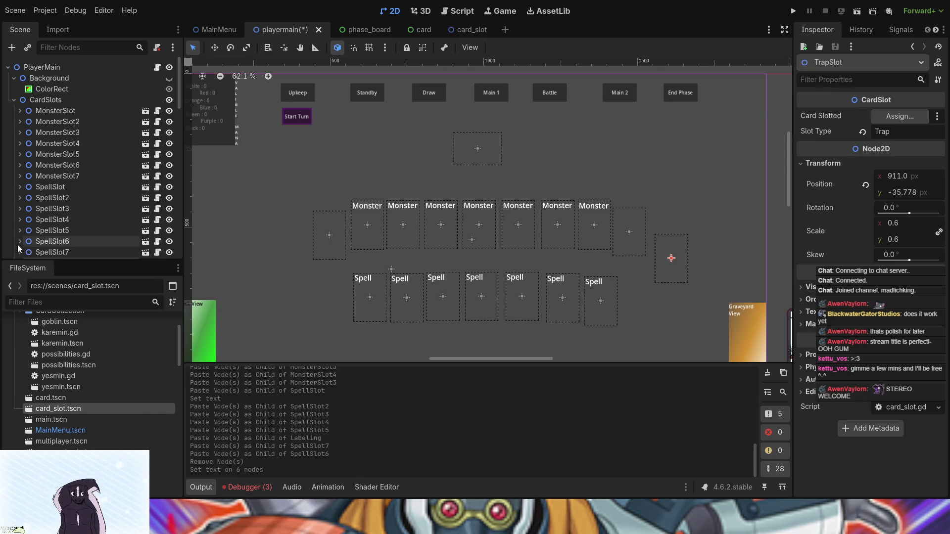
scroll(17, 244, "down", 5)
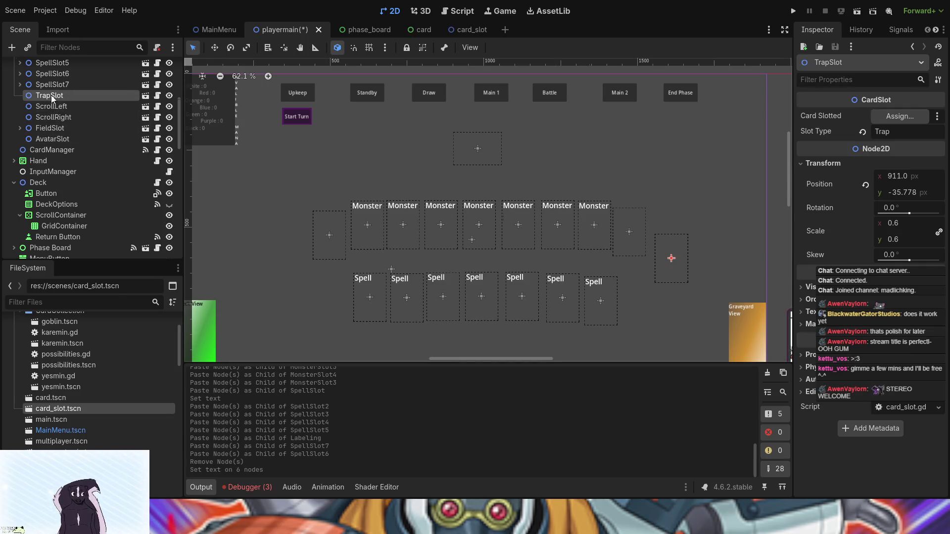
key("ctrl+v")
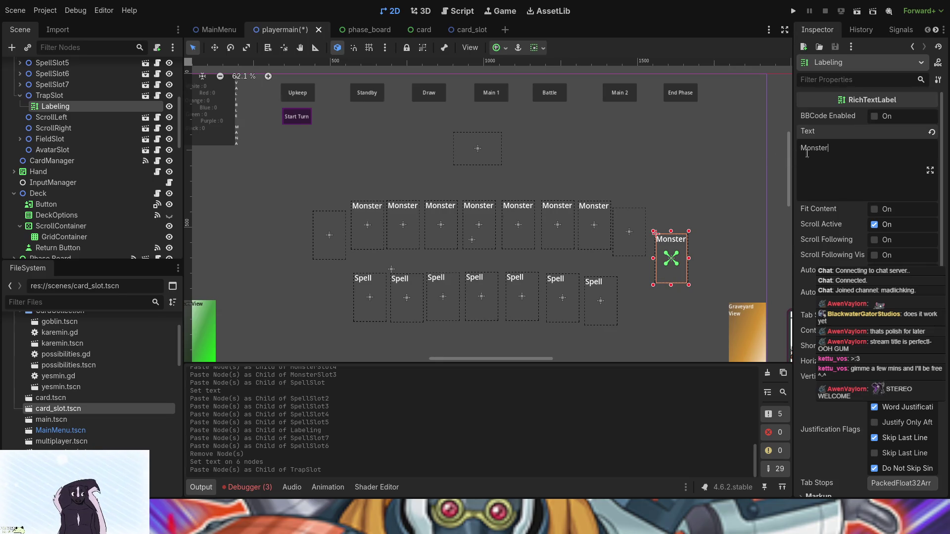
Change the TrapSlot label's text from 'Monster' to 'Trap'.
left_click_drag(836, 148, 798, 148)
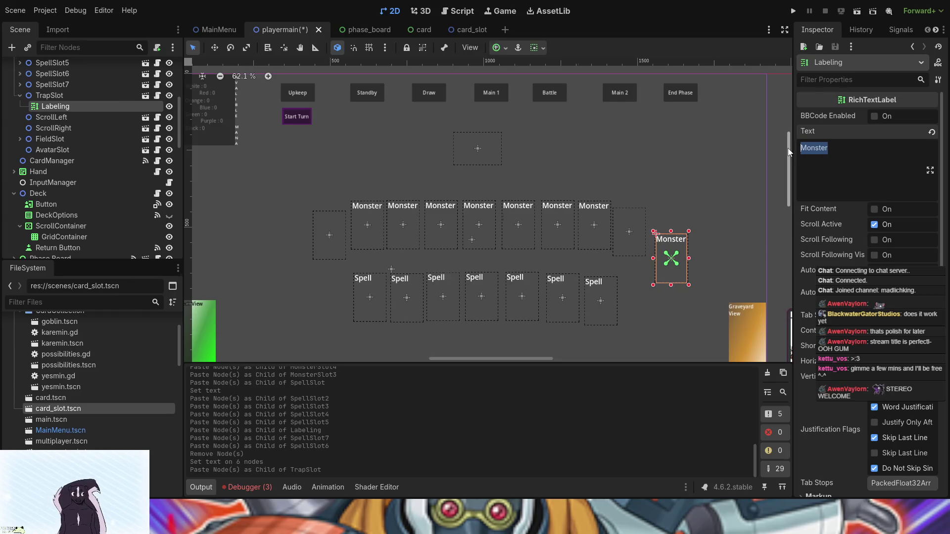
type("Trap")
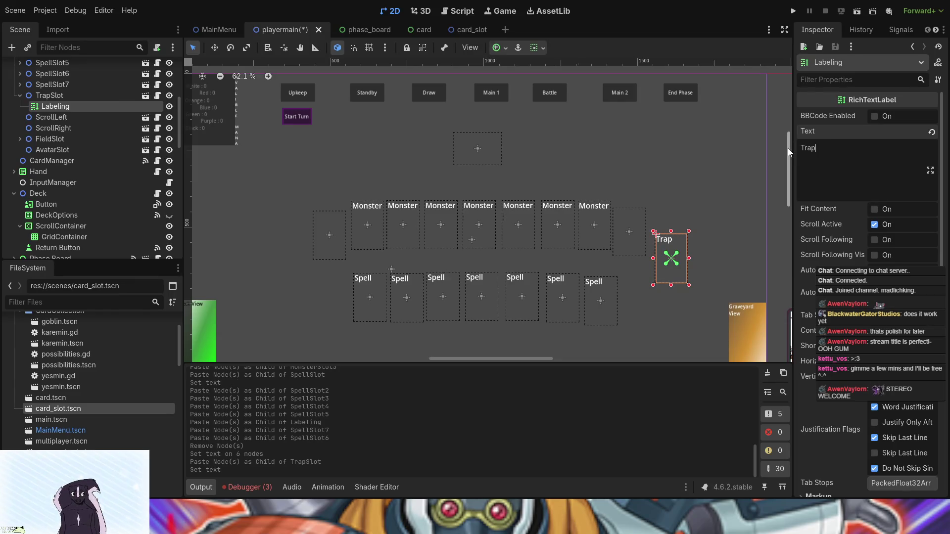
left_click(673, 177)
scroll(664, 195, "down", 3)
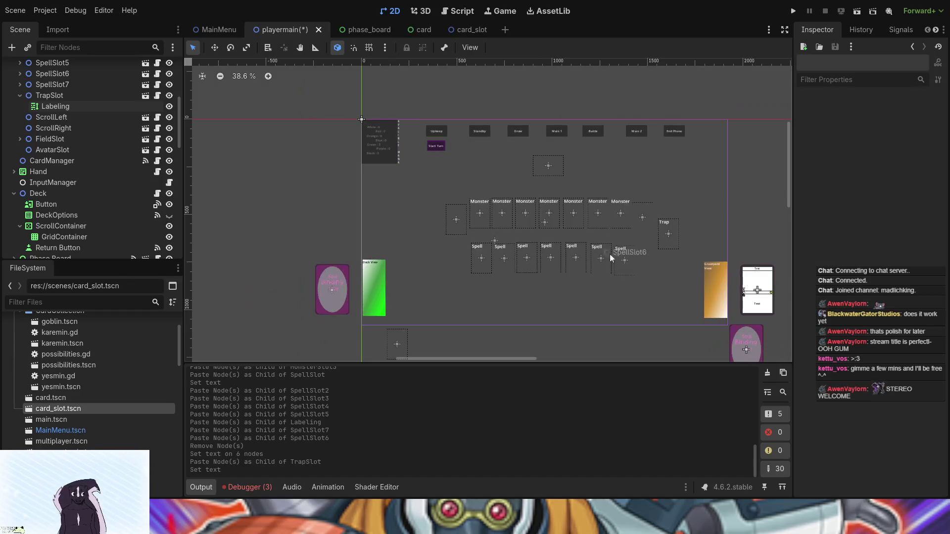
scroll(583, 296, "up", 3)
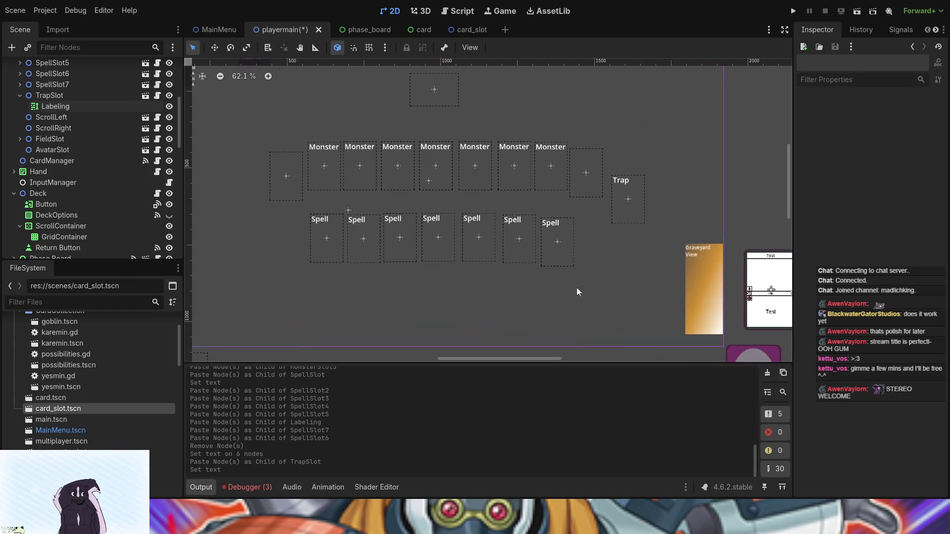
left_click(78, 117)
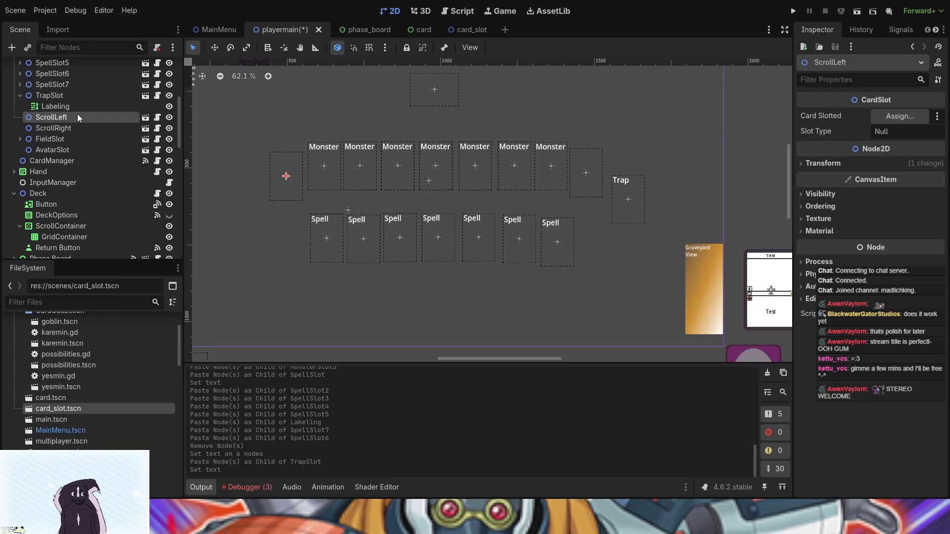
Paste the label under ScrollLeft and ScrollRight and change each text to 'Scroll'.
key("ctrl+v")
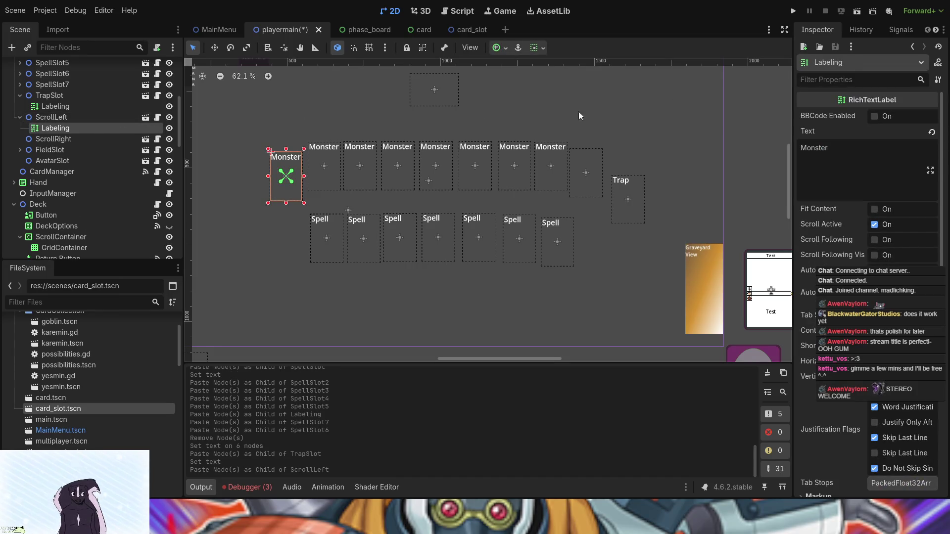
left_click_drag(838, 154, 788, 154)
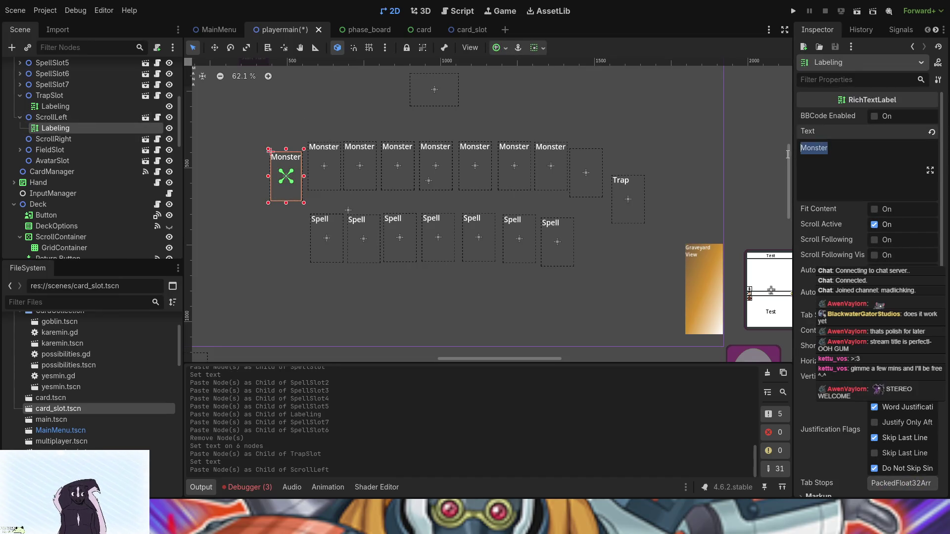
type("Scroll")
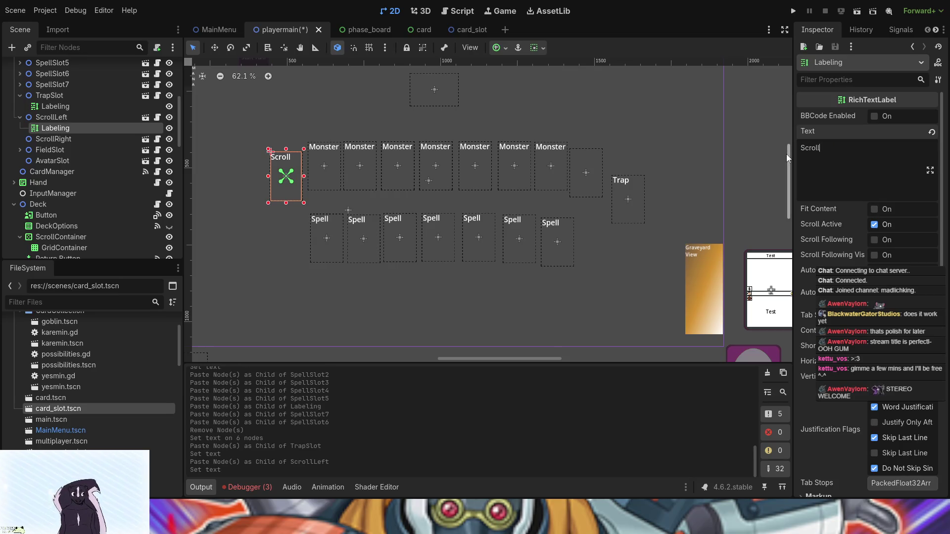
left_click(63, 139)
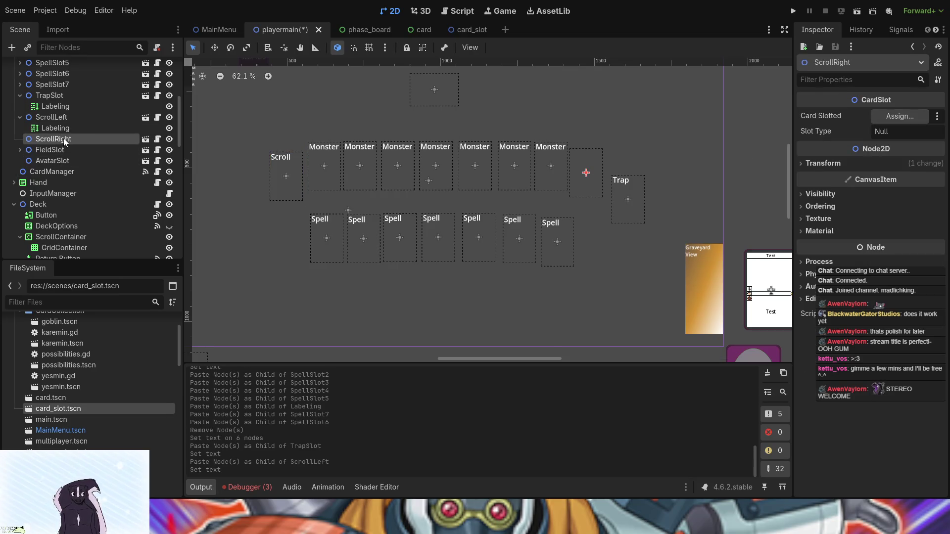
key("ctrl+v")
left_click_drag(866, 149, 803, 149)
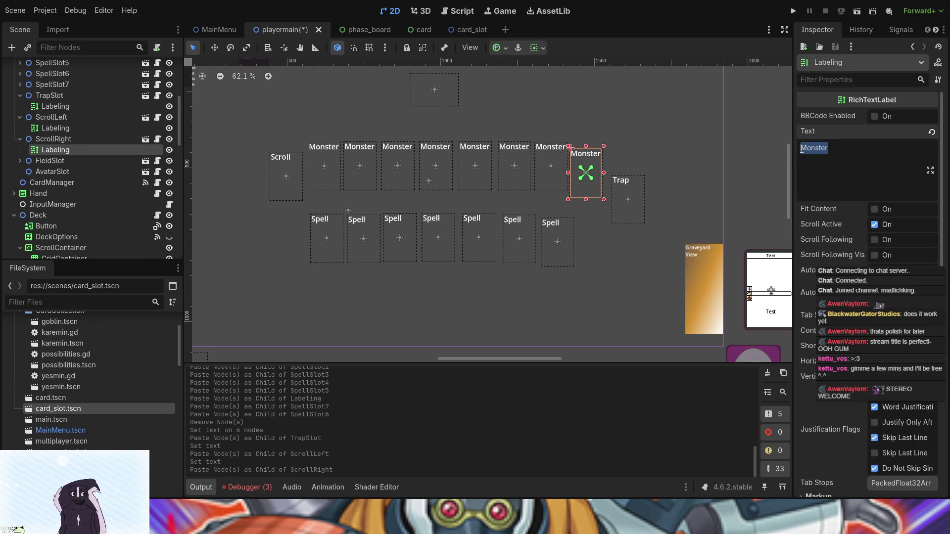
type("Scroll")
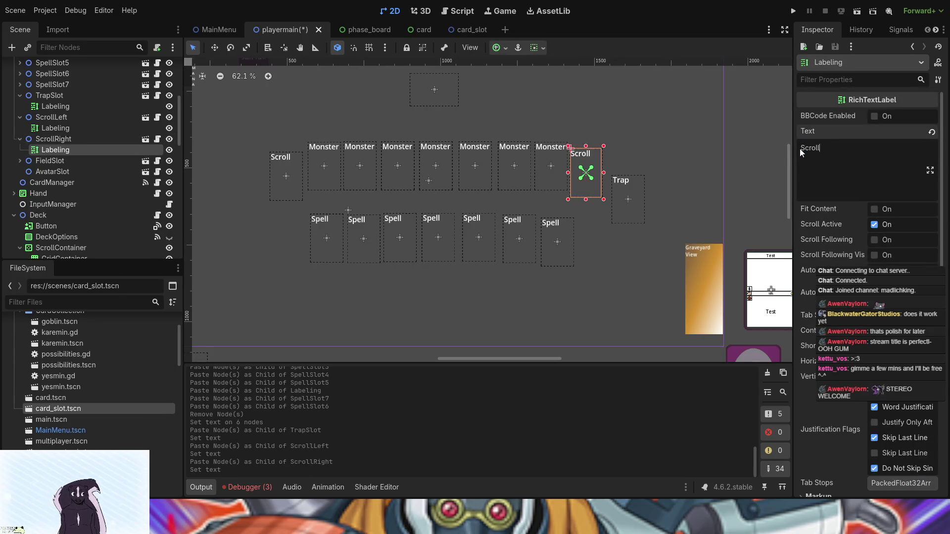
Paste the label under FieldSlot and AvatarSlot, with texts 'Field' and 'Avatar'.
left_click(59, 161)
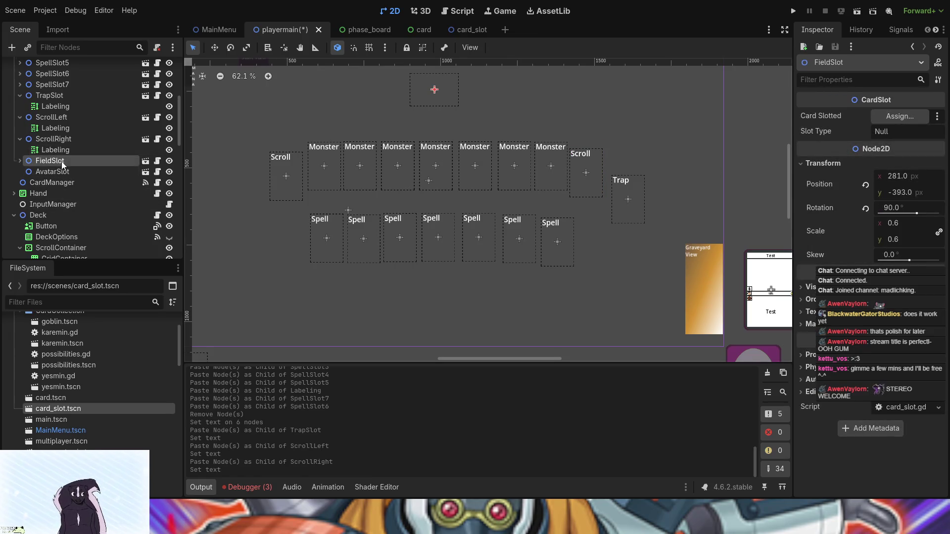
key("ctrl+v")
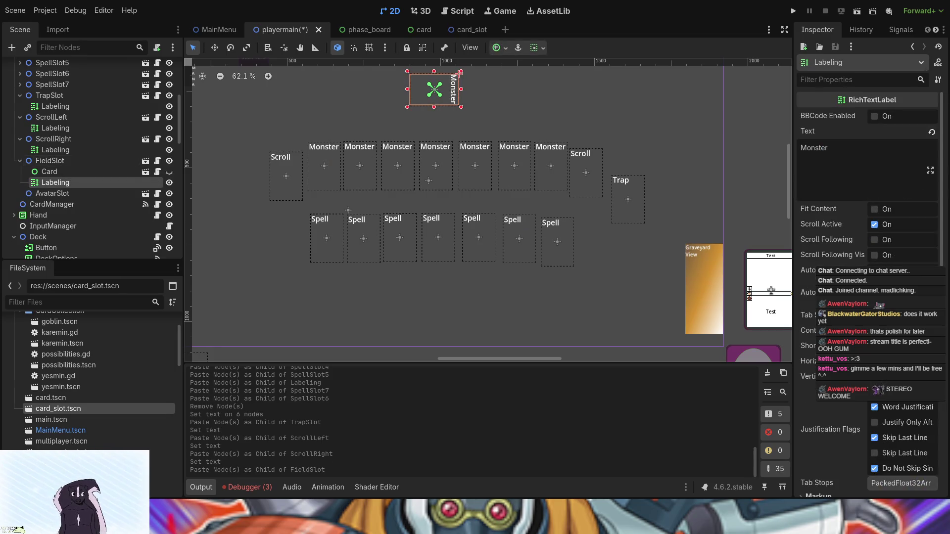
type("Field")
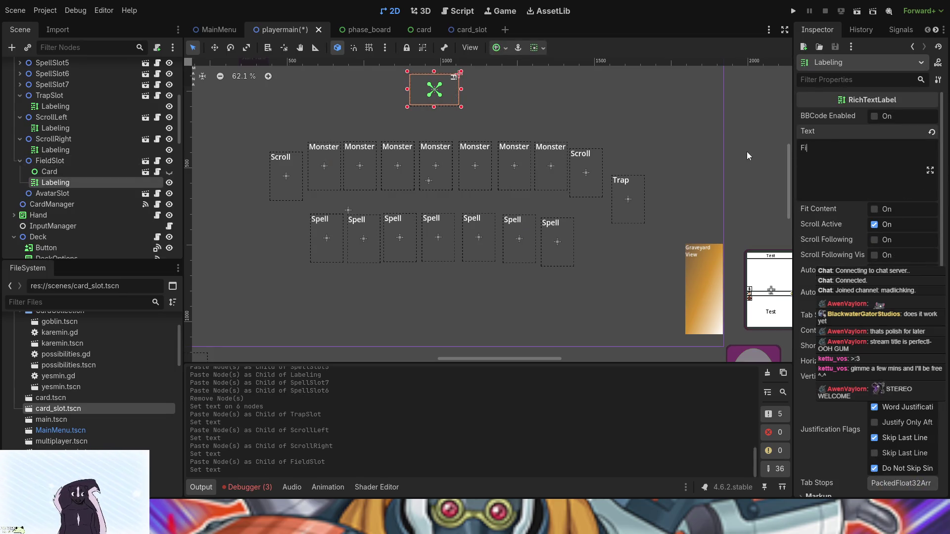
left_click(64, 197)
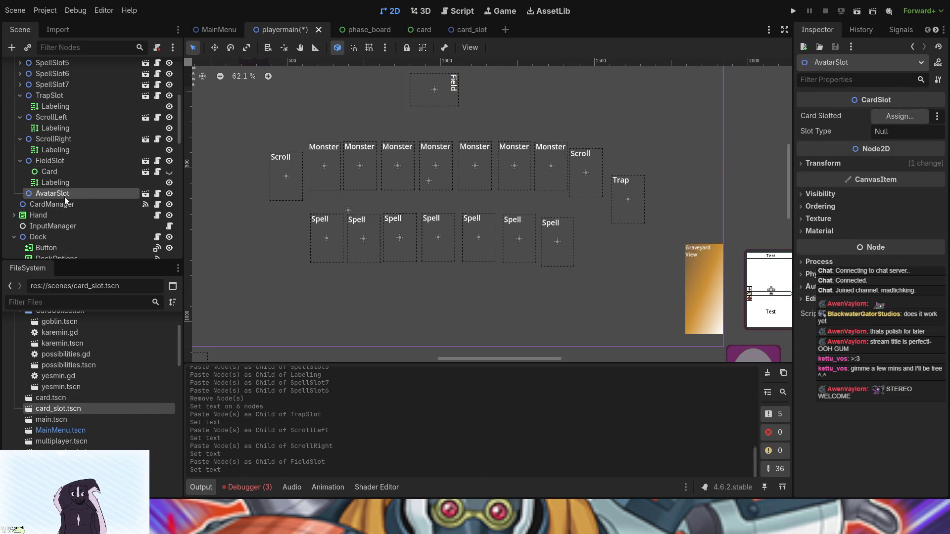
key("ctrl+v")
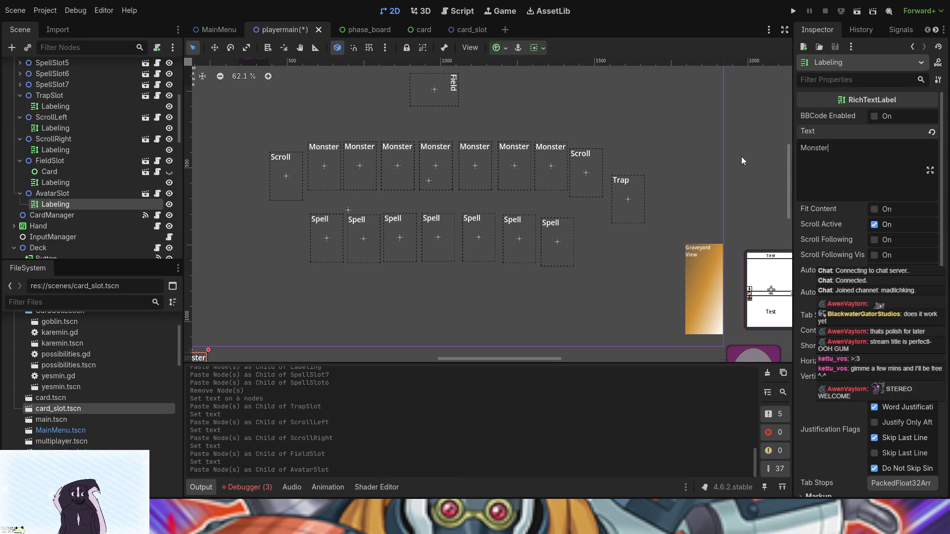
key("ctrl+a")
type("Avatar")
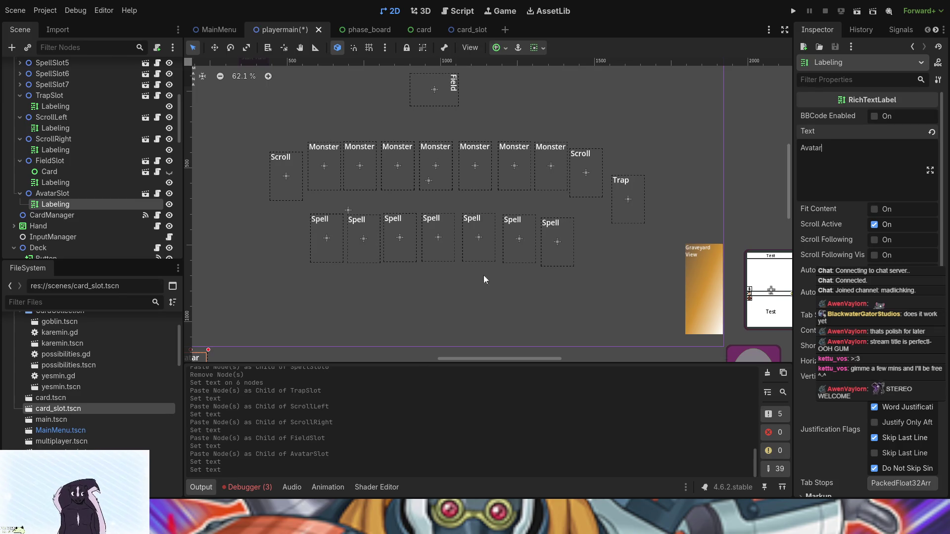
Save the playermain scene.
scroll(488, 277, "down", 3)
scroll(492, 279, "up", 4)
scroll(489, 280, "down", 4)
scroll(507, 346, "up", 3)
scroll(500, 321, "down", 2)
scroll(515, 304, "up", 1)
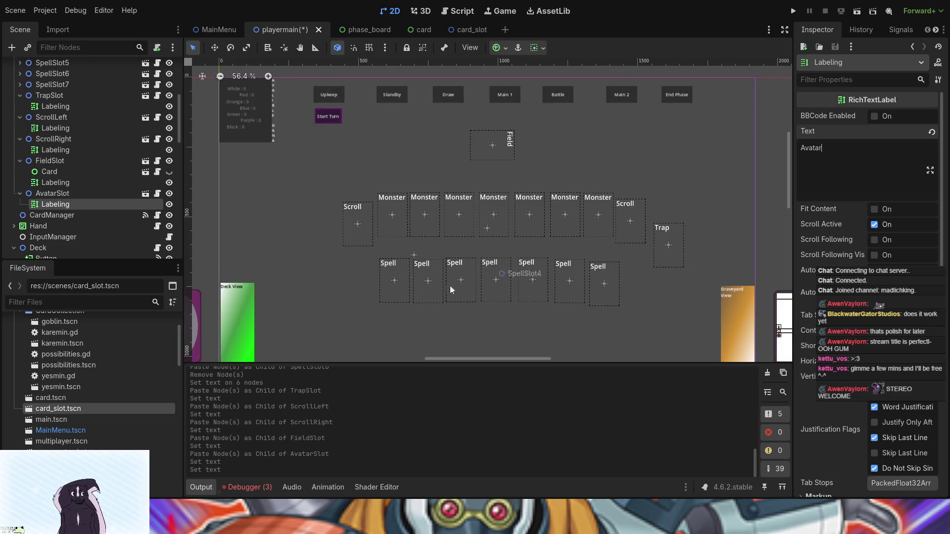
key("ctrl+s")
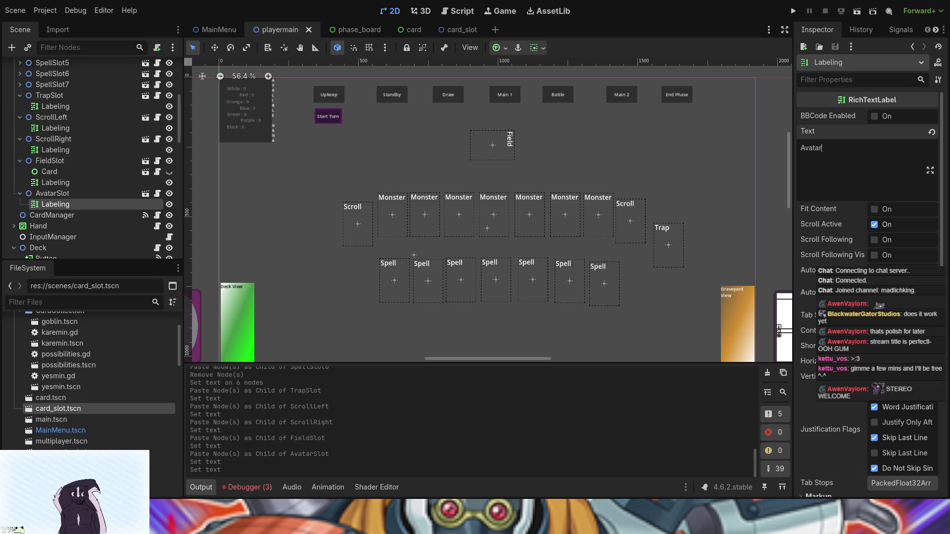
scroll(417, 337, "down", 3)
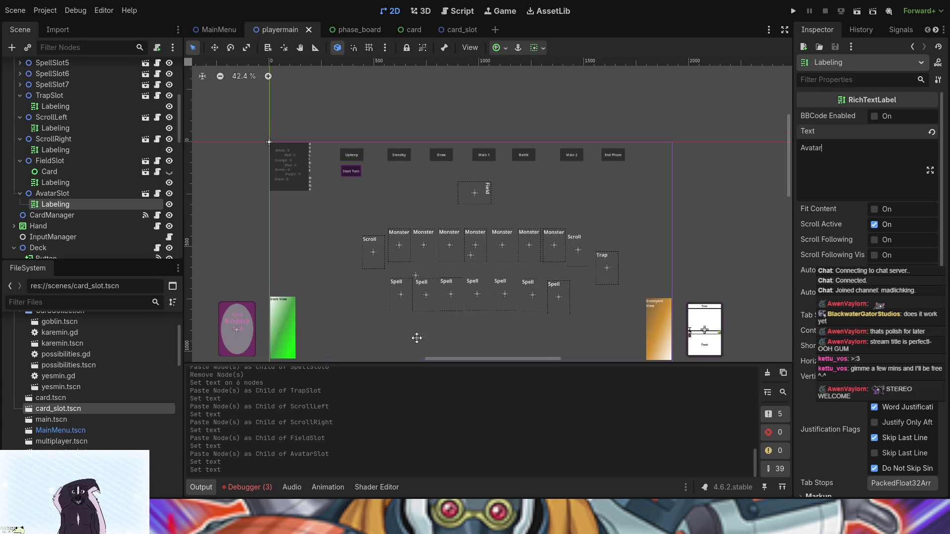
left_click_drag(417, 335, 411, 257)
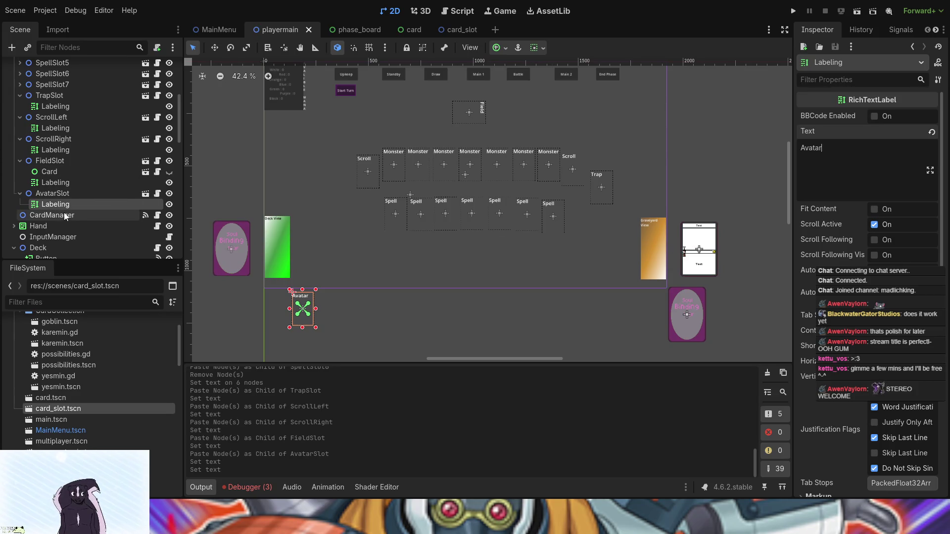
scroll(433, 185, "up", 4)
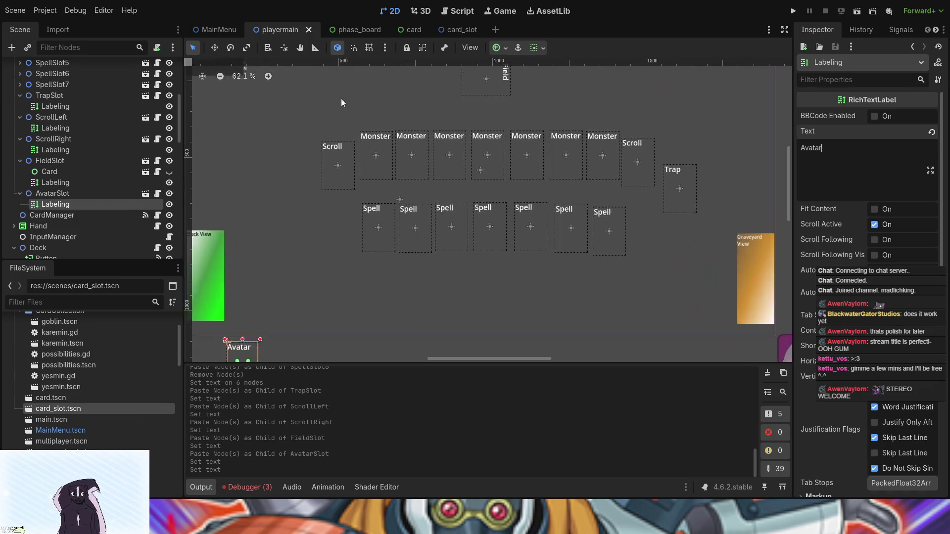
left_click_drag(340, 99, 353, 257)
left_click(221, 215)
scroll(538, 276, "left", 5)
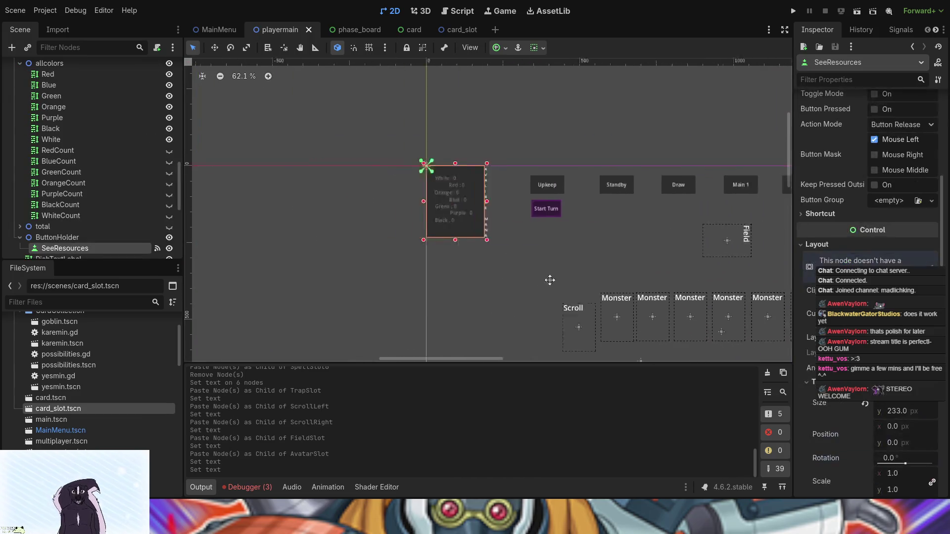
left_click(457, 224)
scroll(554, 266, "left", 4)
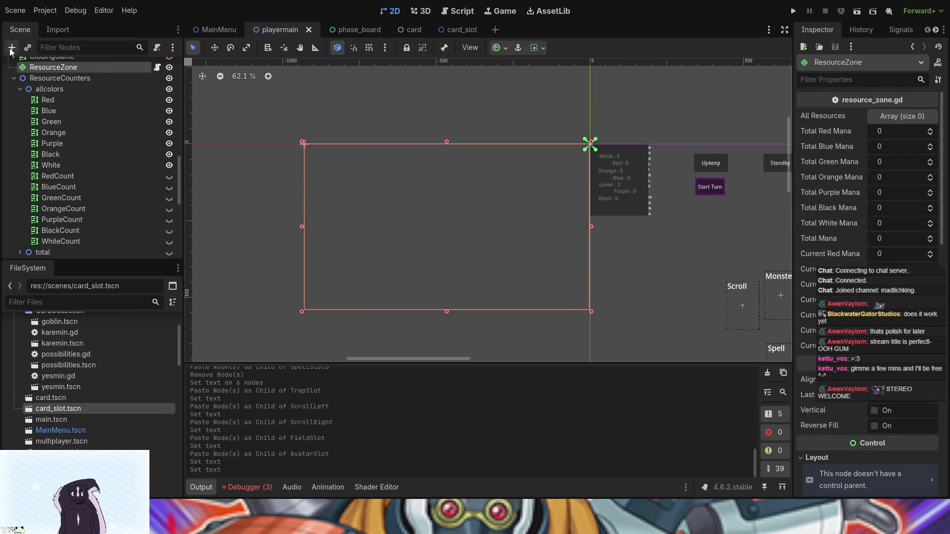
scroll(594, 277, "down", 1)
scroll(495, 245, "right", 3)
scroll(444, 243, "right", 2)
left_click(436, 160)
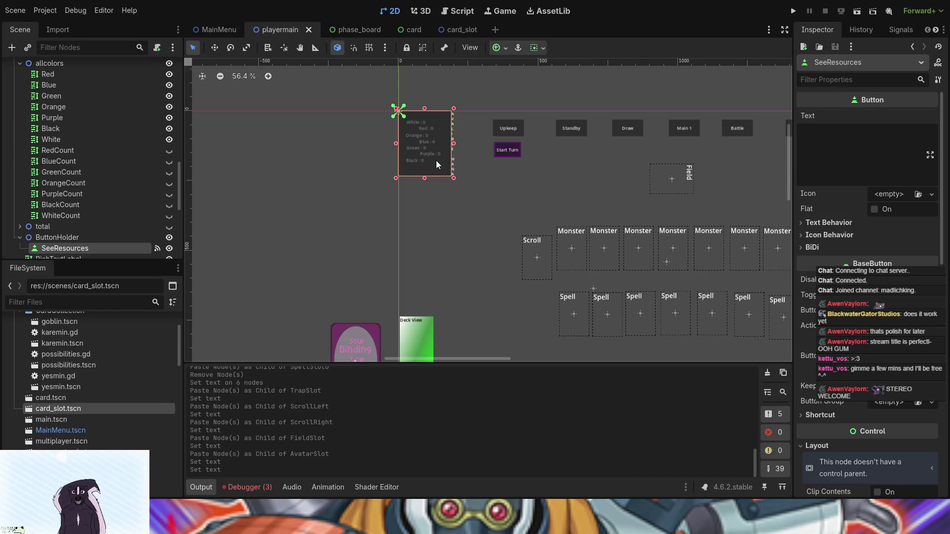
scroll(82, 196, "down", 5)
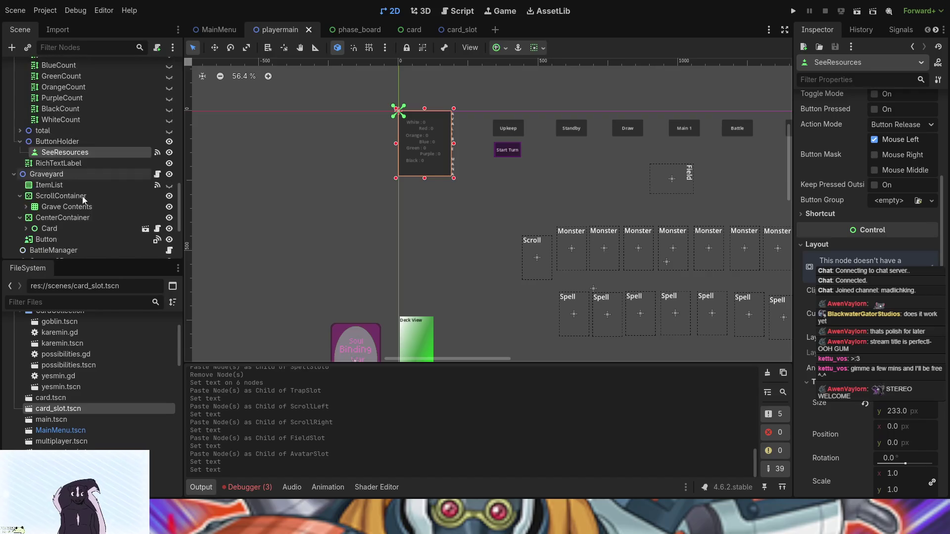
left_click(42, 140)
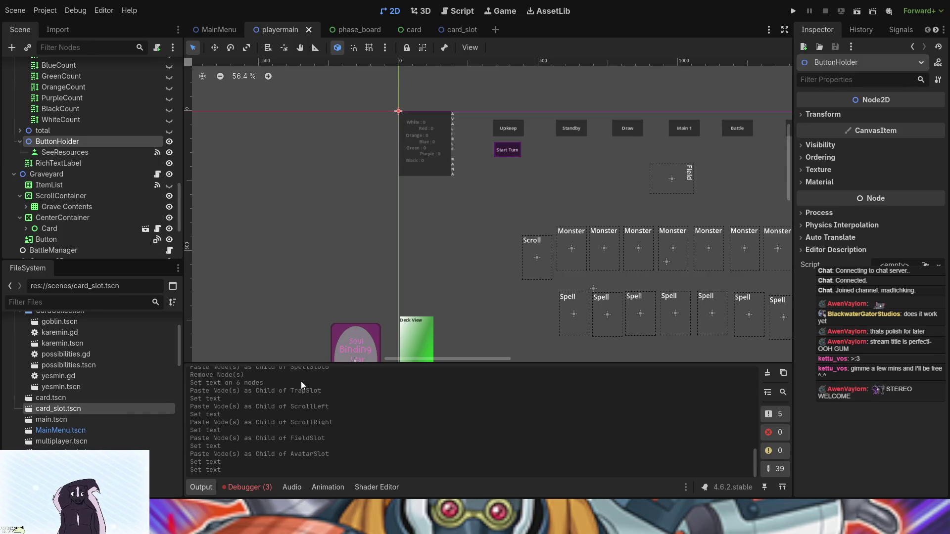
Add a Button under ButtonHolder, enlarge it and move it below the resource panel.
key("ctrl+a")
key("Return")
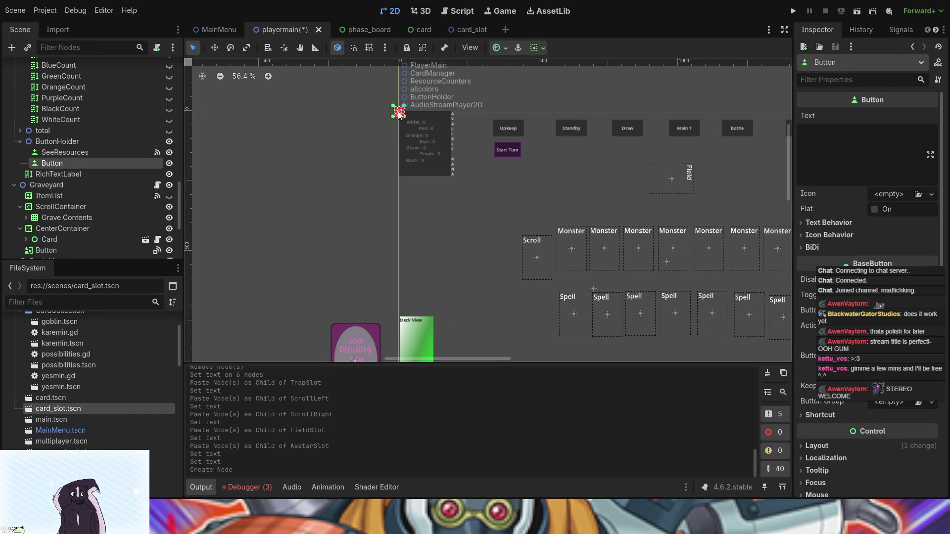
mouse_move(395, 115)
left_mouse_down()
mouse_move(370, 109)
mouse_move(385, 130)
mouse_move(355, 196)
mouse_move(357, 267)
mouse_move(369, 272)
mouse_move(383, 247)
mouse_move(556, 261)
left_mouse_up()
left_click(357, 161)
left_click(353, 220)
left_click(373, 217)
left_click(438, 227)
Set the new button's text to 'Return To Field'.
left_click(505, 261)
left_click(887, 143)
type("Return")
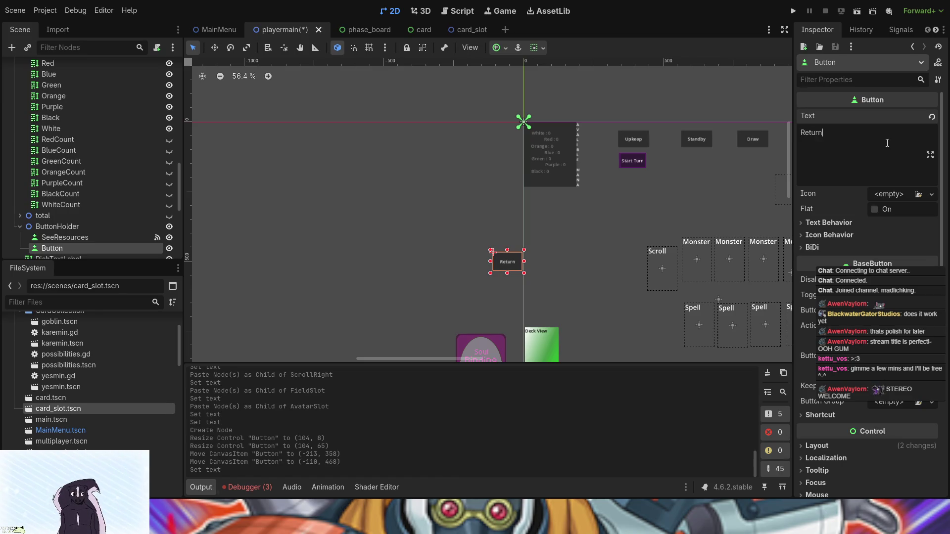
type(" To Field")
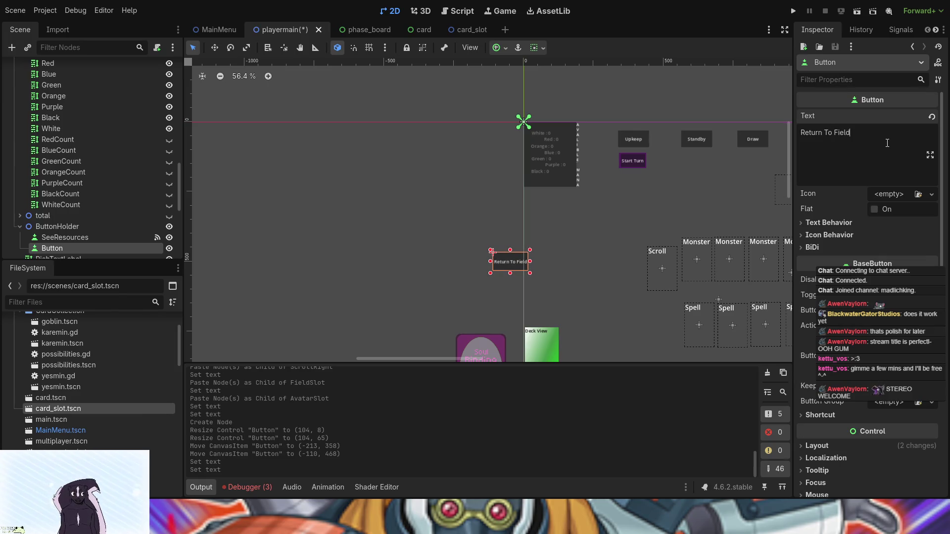
left_click(834, 133)
key("Return")
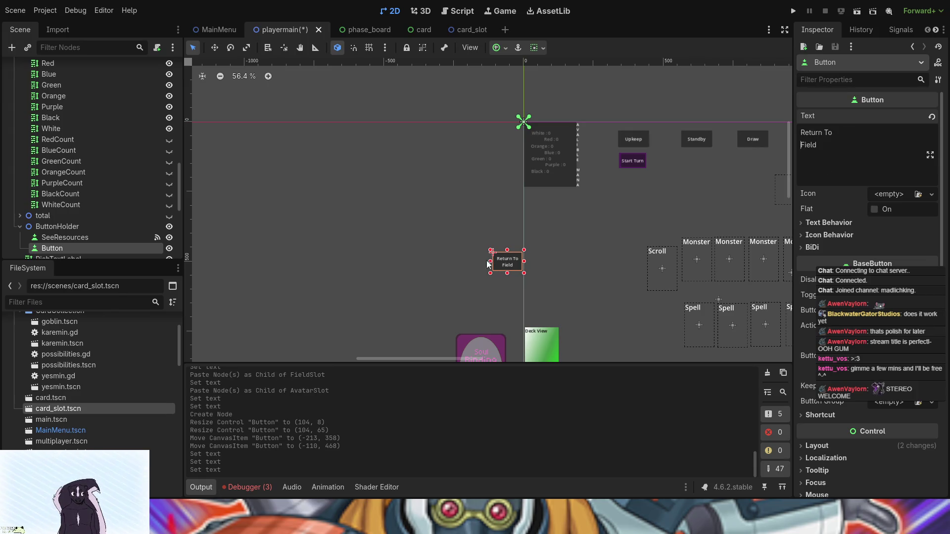
Widen the Return To Field button to 154×65 and position it at (-155, 484).
mouse_move(491, 263)
left_mouse_down()
mouse_move(475, 263)
mouse_move(498, 261)
left_mouse_up()
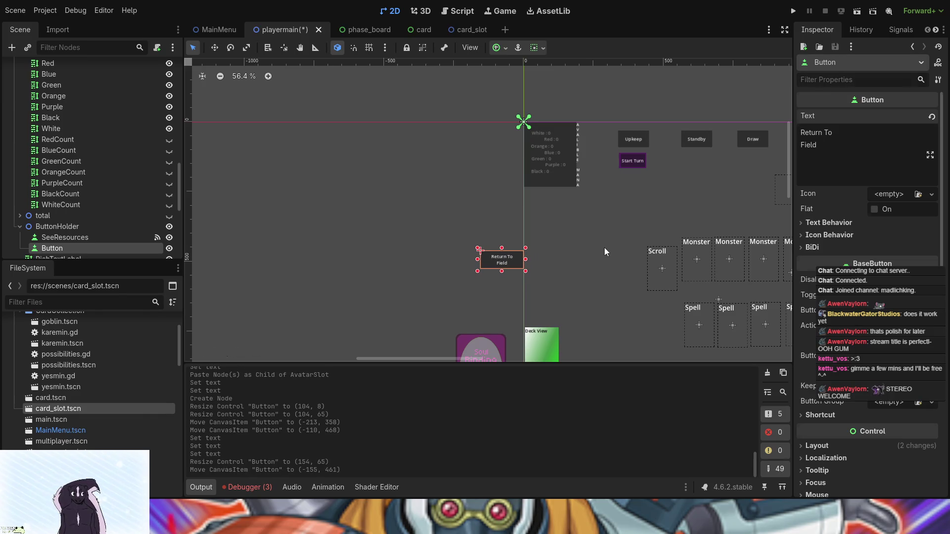
left_click(605, 247)
left_click(494, 170)
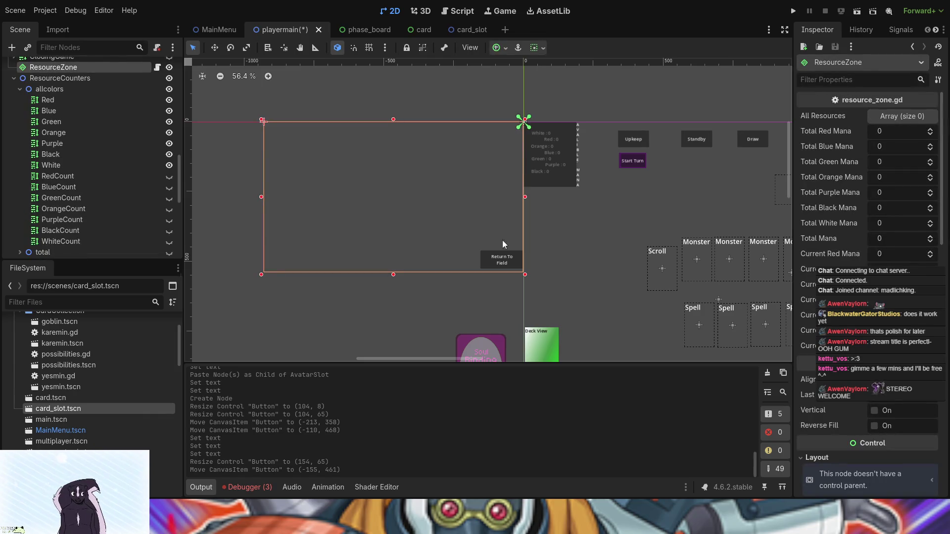
left_click(503, 263)
left_click_drag(503, 263, 503, 270)
left_click(576, 246)
scroll(577, 246, "up", 1)
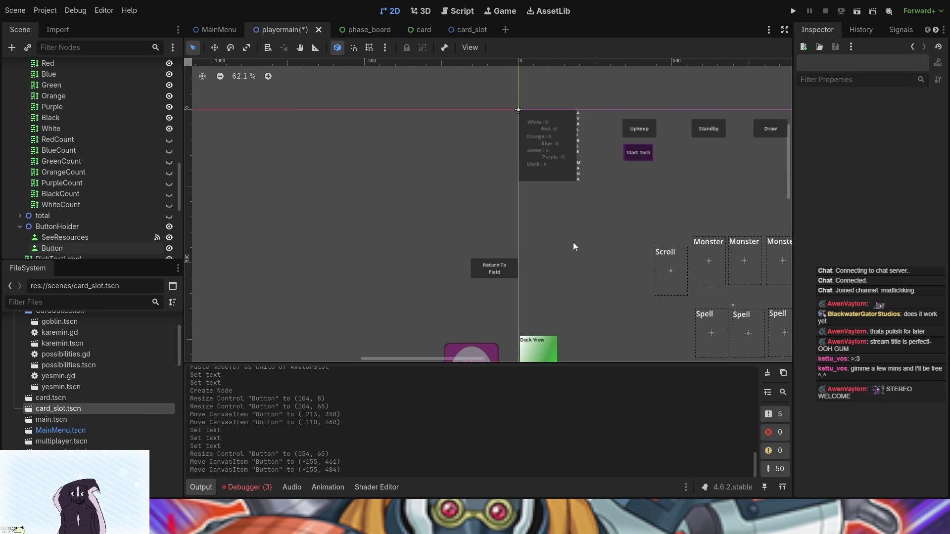
left_click_drag(574, 242, 658, 272)
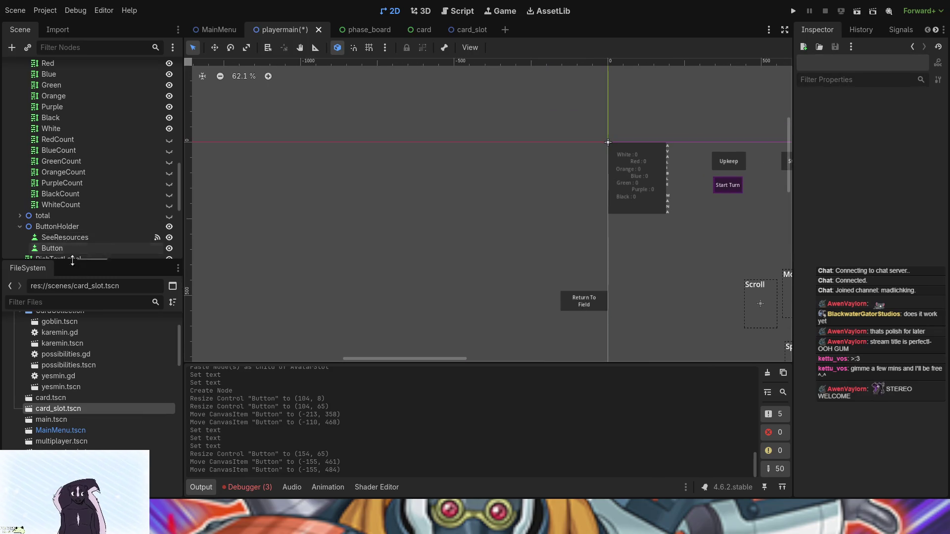
left_click(51, 248)
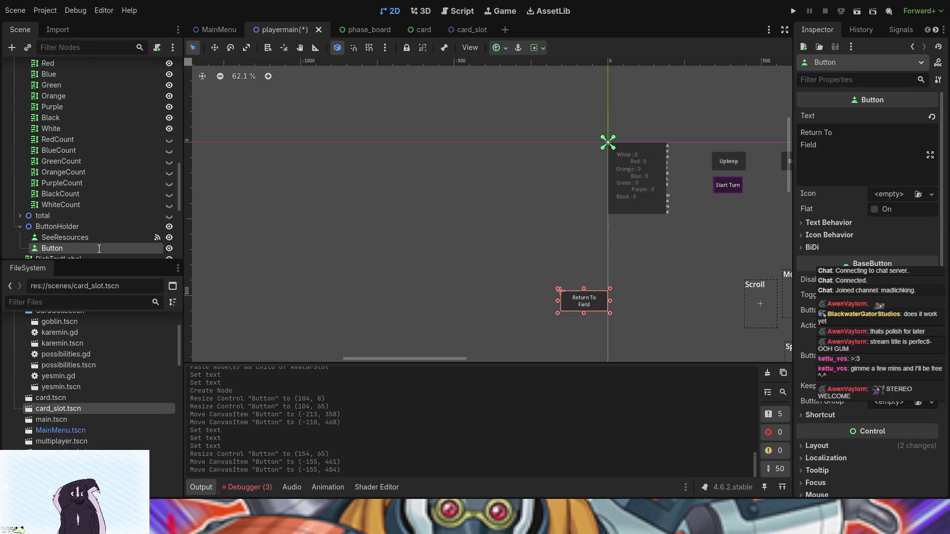
Rename the button to FieldReturnR and connect its pressed() signal to a new handler.
type("FieldReturnR")
key("Return")
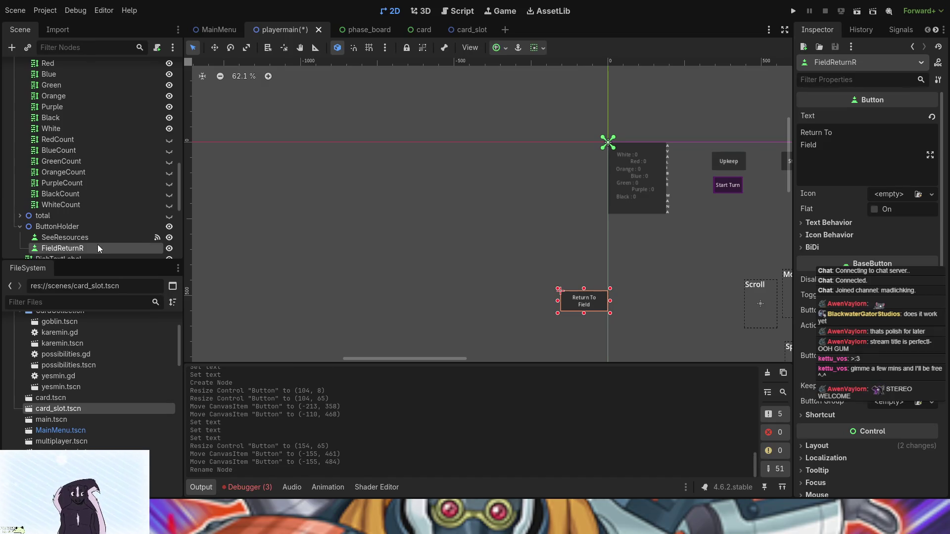
left_click(894, 31)
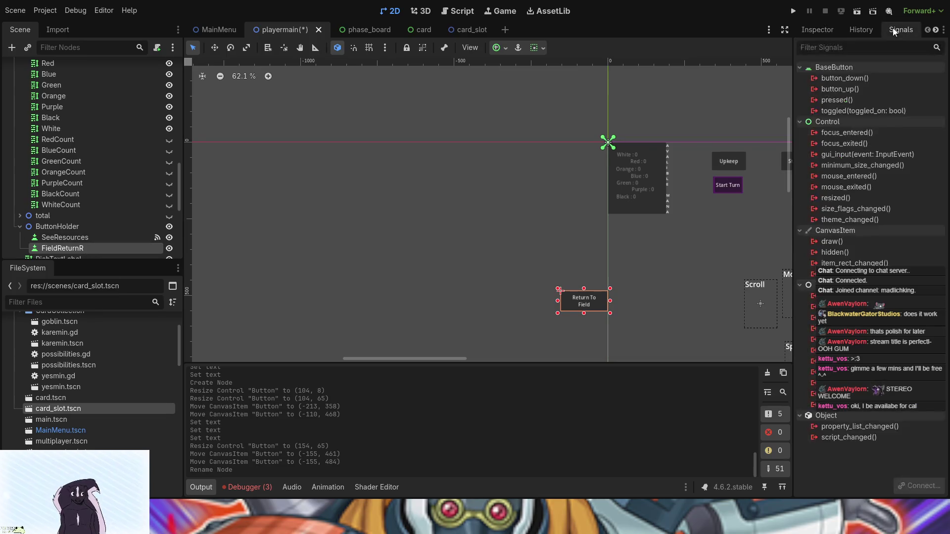
left_click(847, 100)
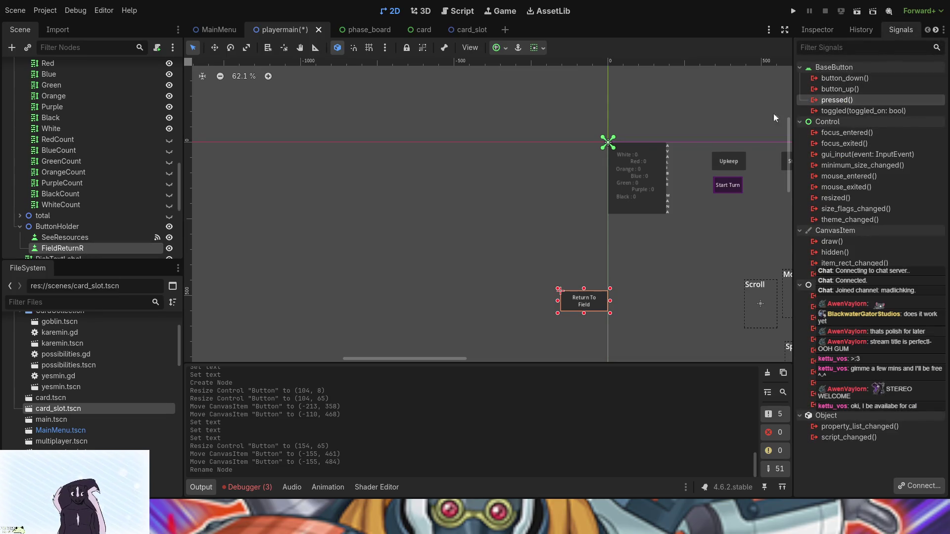
key("Return")
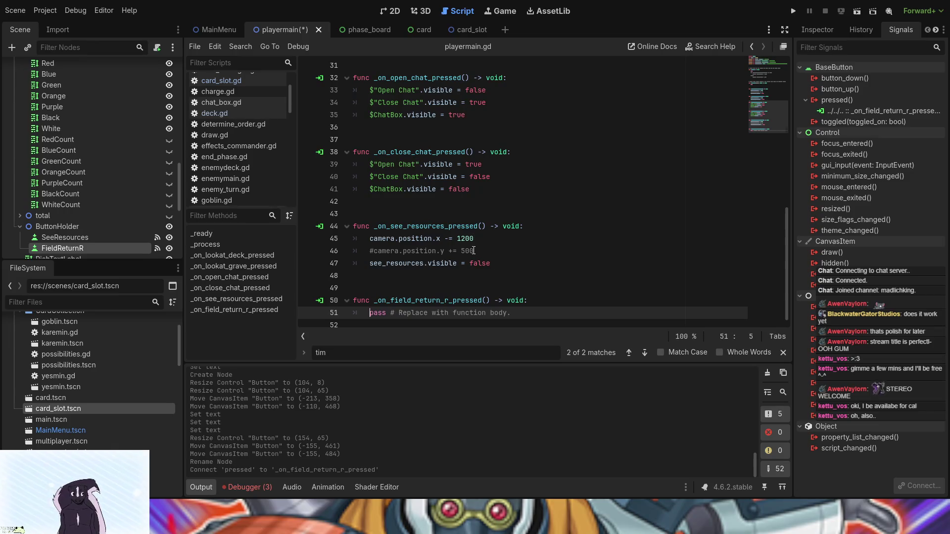
Replace the pass in _on_field_return_r_pressed with the _on_see_resources_pressed body.
left_click_drag(474, 239, 373, 243)
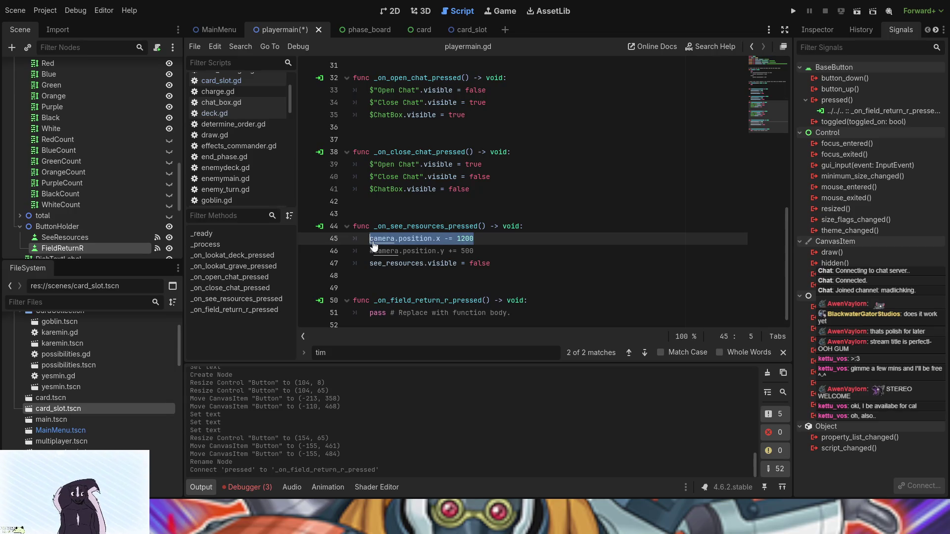
left_click_drag(497, 265, 363, 234)
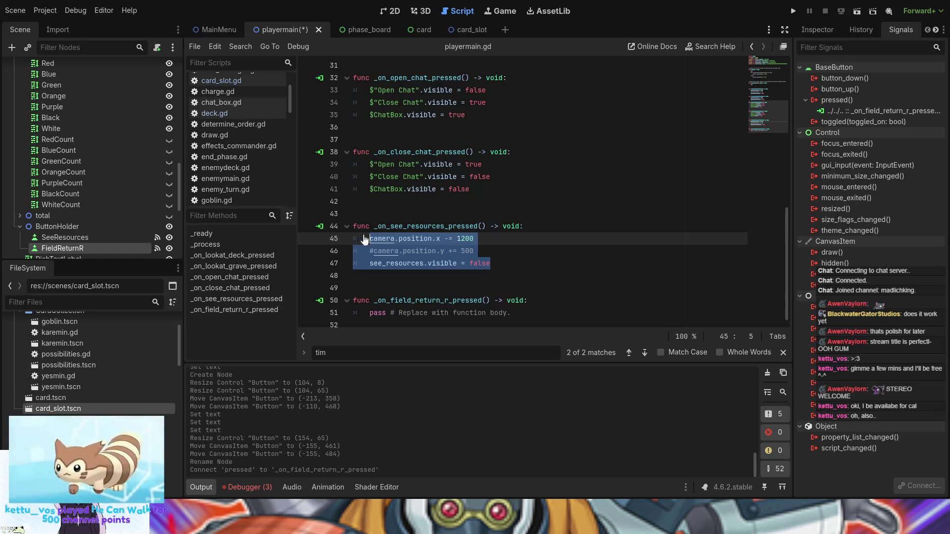
left_click_drag(512, 313, 365, 308)
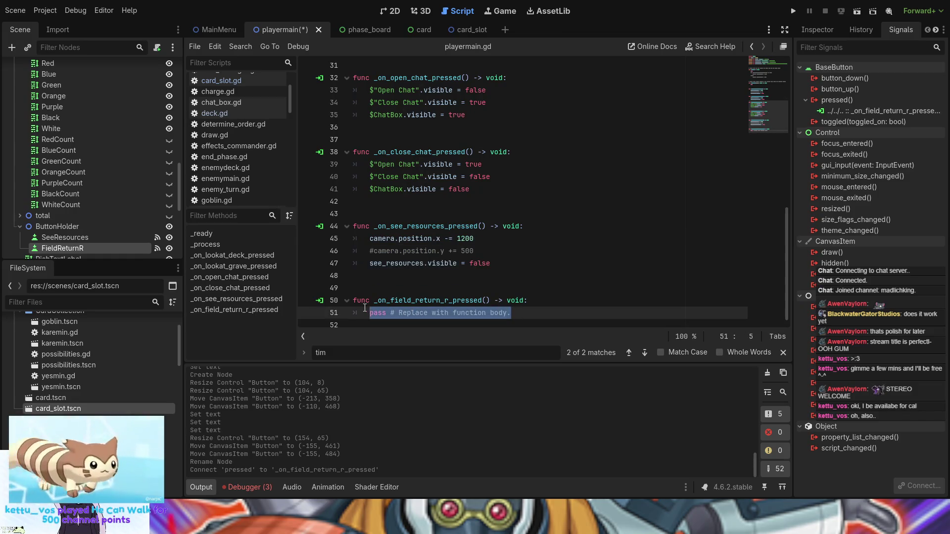
type("camera.position.x -= 1200 \t#camera.position.y += 500 \tsee_resources.visible = false")
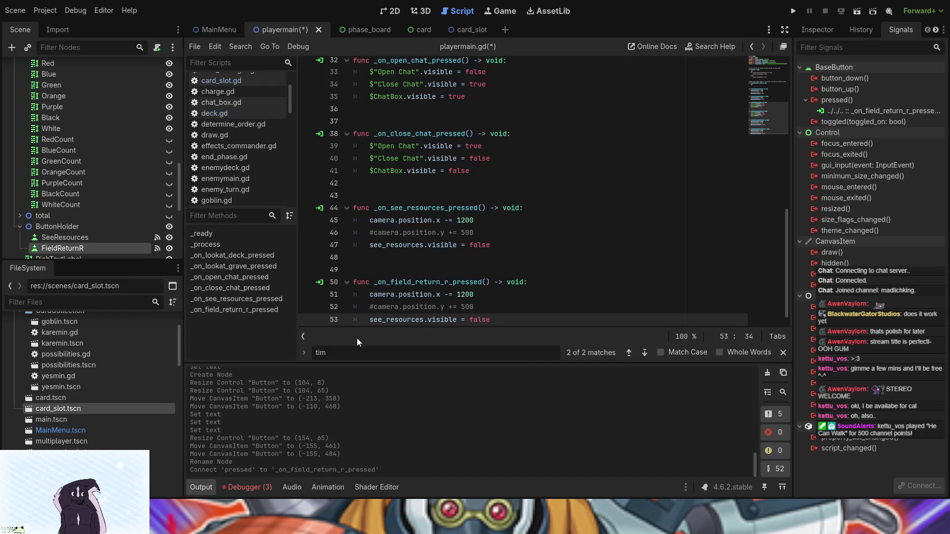
Change the camera offset to += 1200 and set see_resources.visible to true.
left_click(449, 288)
type("+")
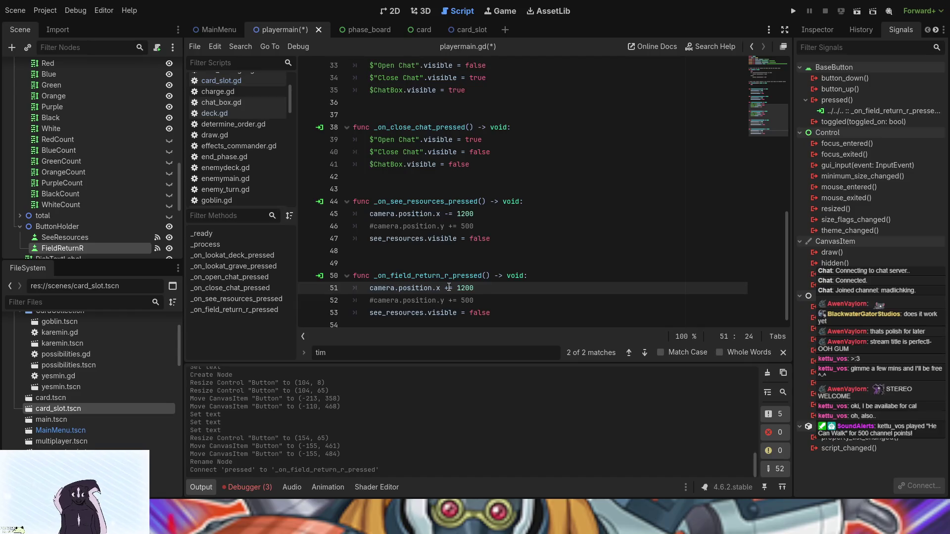
left_click_drag(495, 316, 470, 315)
type("true")
left_click(470, 237)
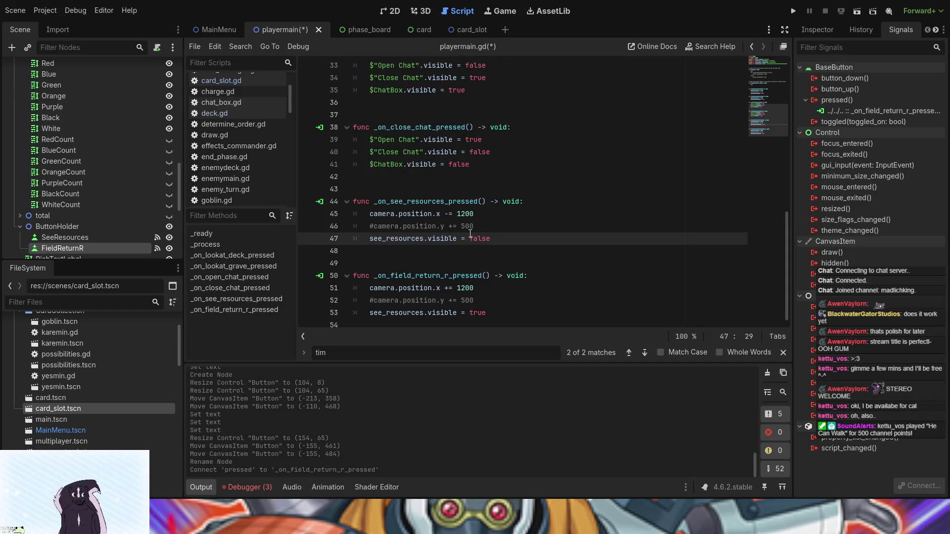
scroll(470, 234, "up", 3)
scroll(470, 234, "up", 2)
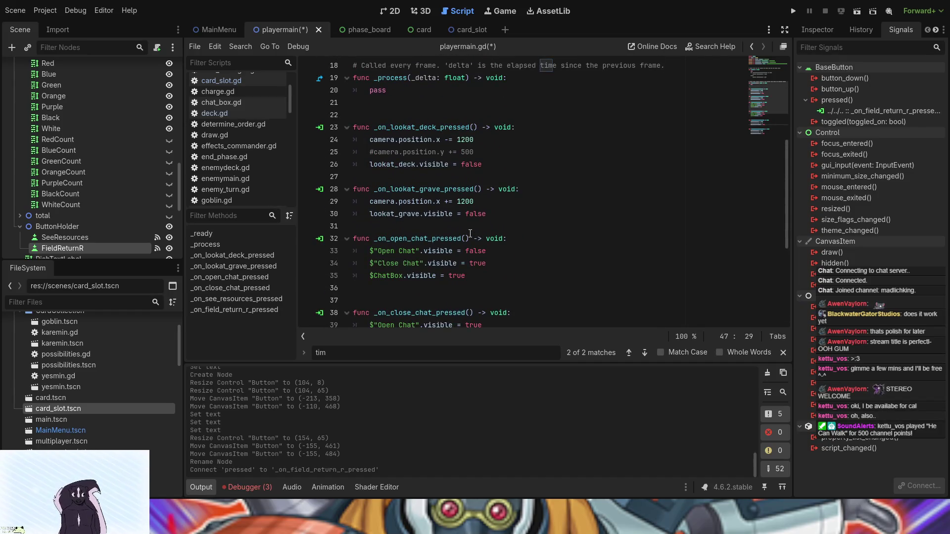
scroll(470, 238, "up", 2)
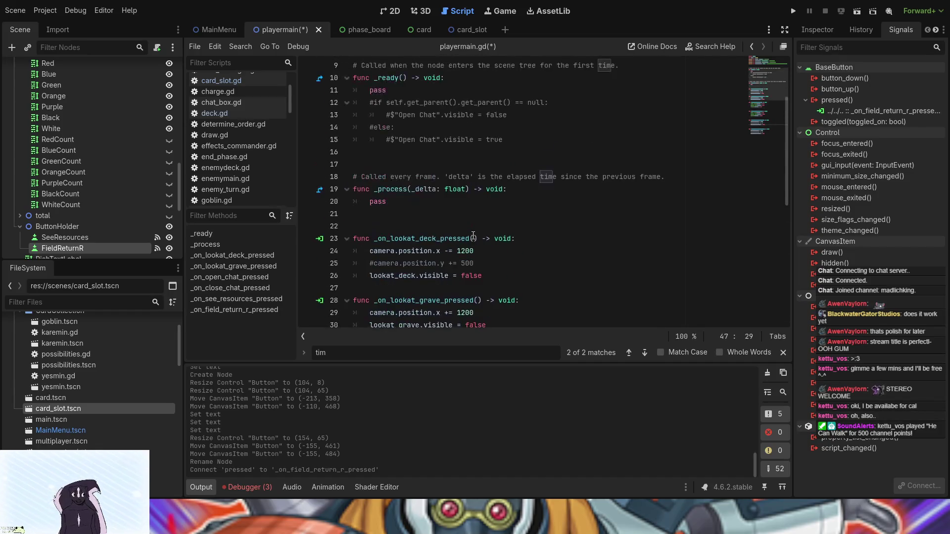
scroll(485, 255, "down", 1)
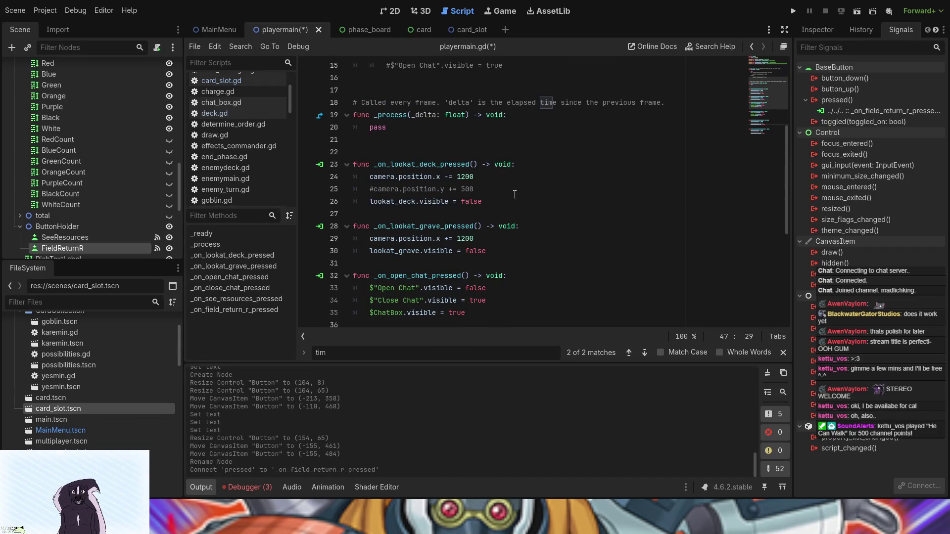
scroll(494, 190, "down", 6)
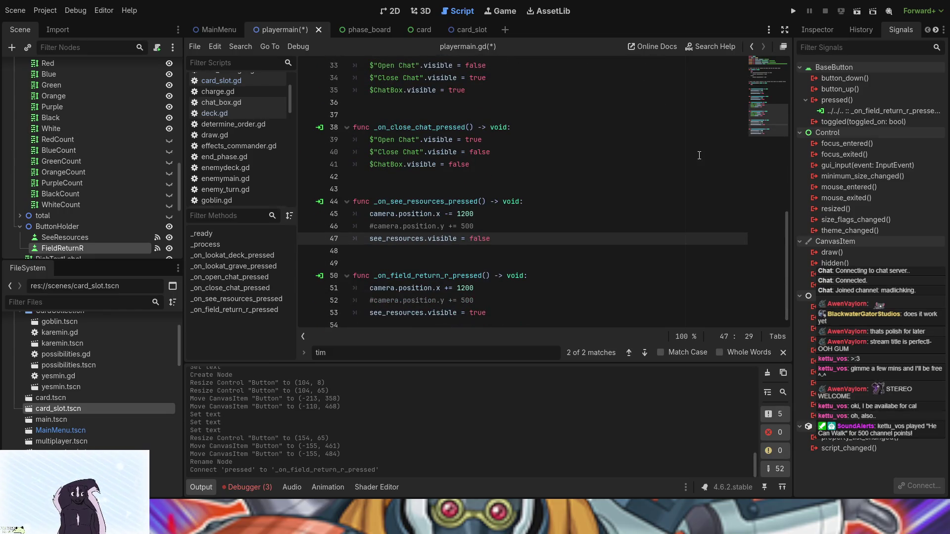
Return to the 2D view of the playermain board.
left_click(390, 11)
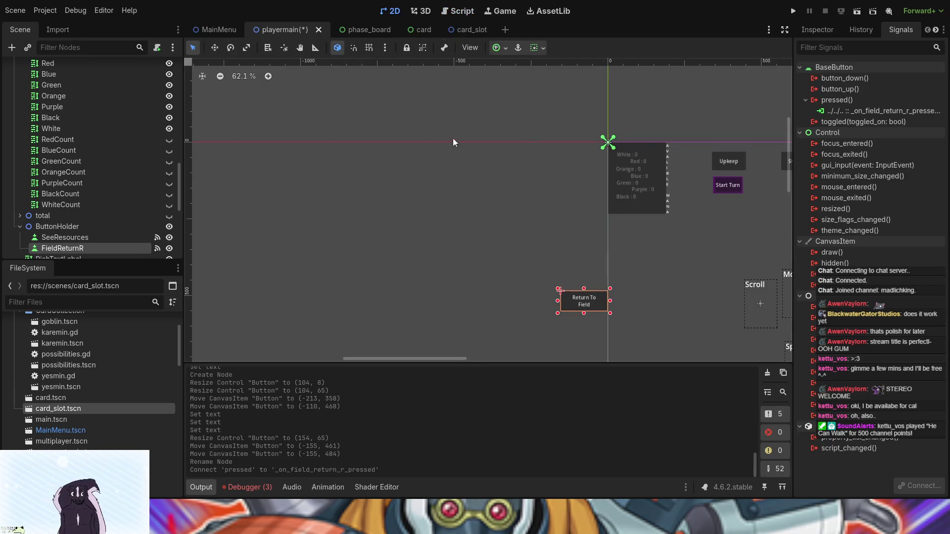
scroll(573, 231, "right", 5)
scroll(371, 177, "down", 4)
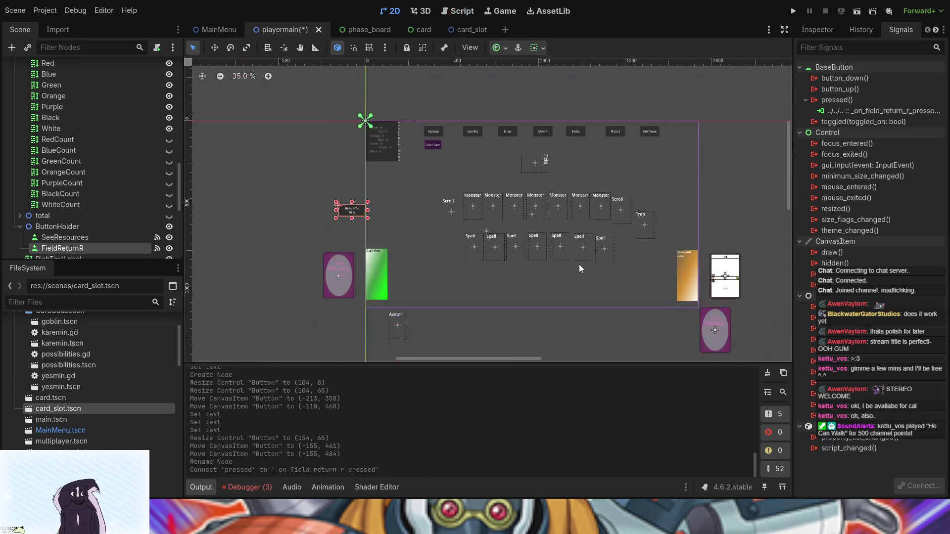
scroll(500, 254, "up", 1)
scroll(499, 254, "left", 2)
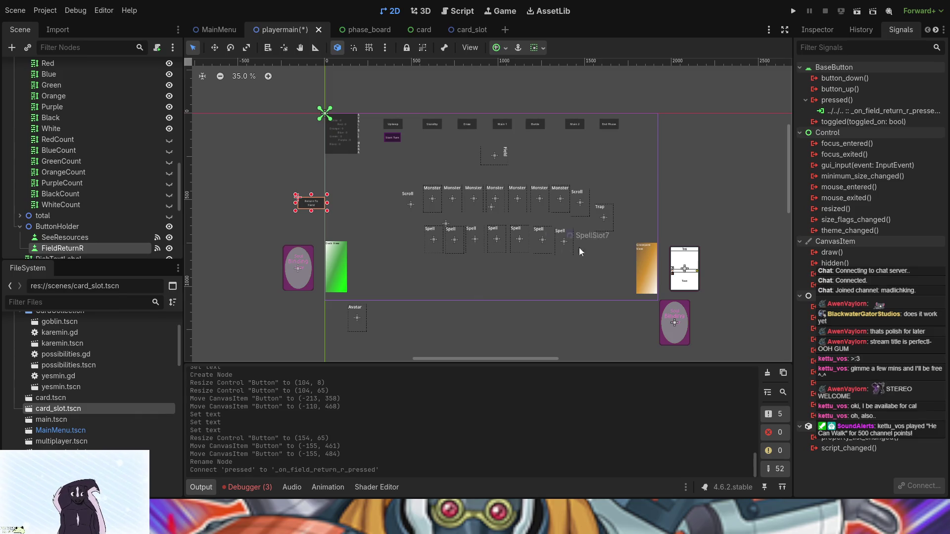
Nudge the Avatar slot's label upward, then undo that label move.
scroll(566, 251, "up", 1)
scroll(559, 258, "up", 2)
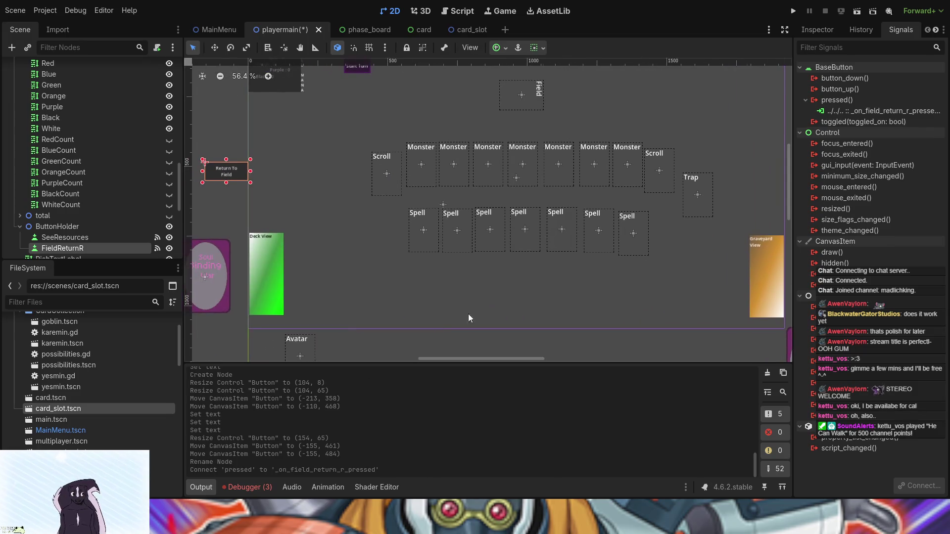
left_click(292, 341)
left_click_drag(292, 341, 292, 332)
scroll(383, 329, "down", 1)
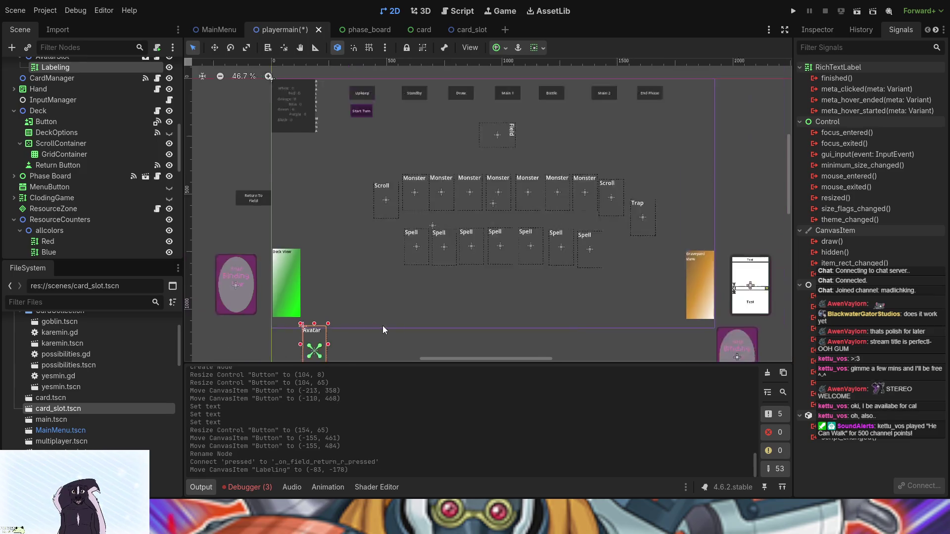
scroll(382, 325, "down", 1)
key("ctrl+z")
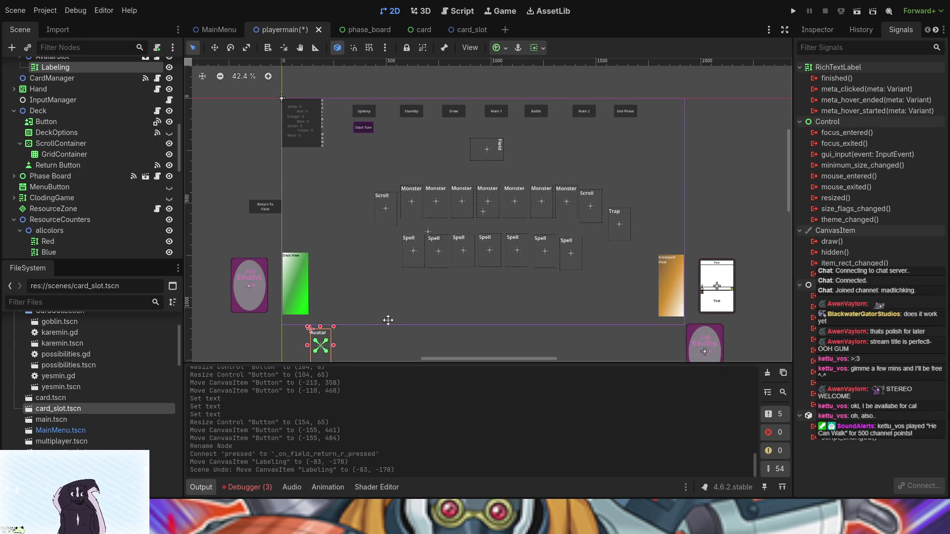
scroll(388, 324, "down", 2)
scroll(82, 132, "up", 2)
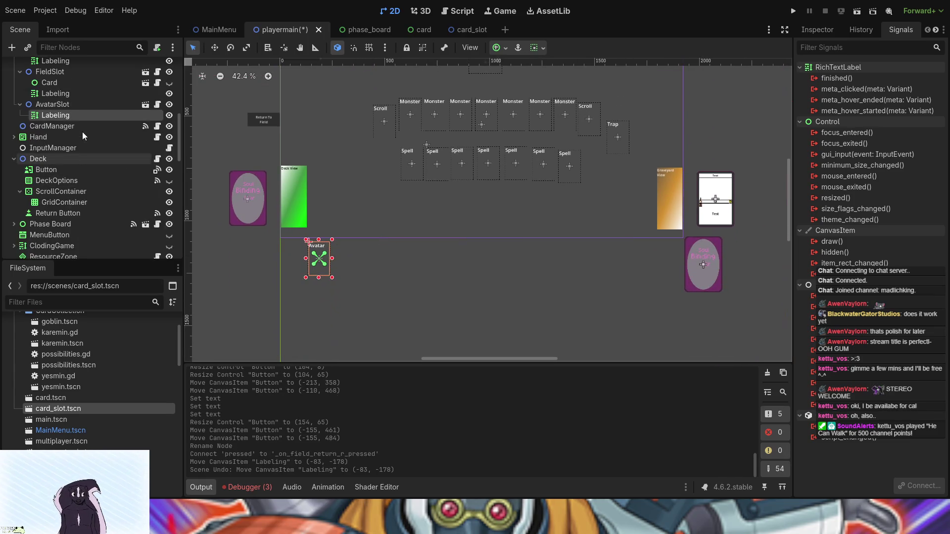
Move the AvatarSlot node up about 28 px to position (-512, 522).
left_click(65, 105)
left_click(214, 47)
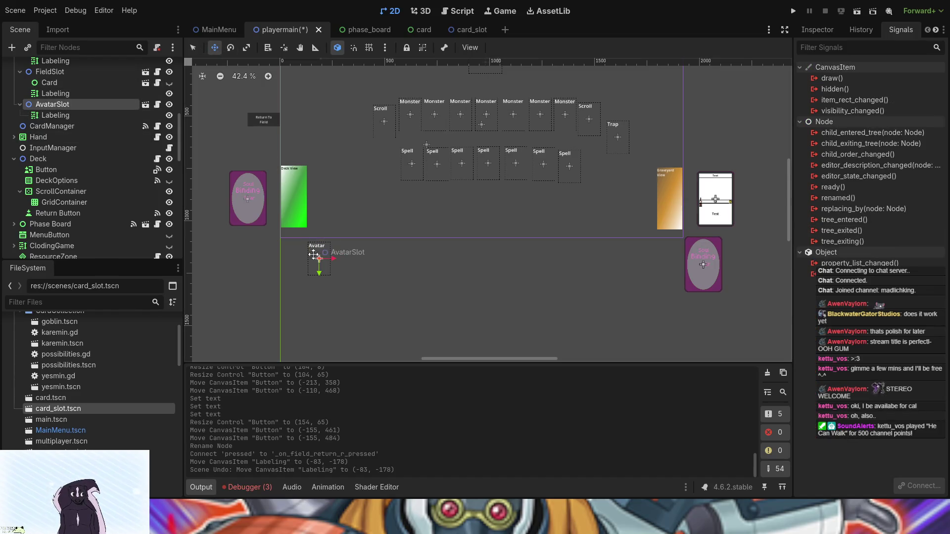
left_click_drag(319, 270, 319, 267)
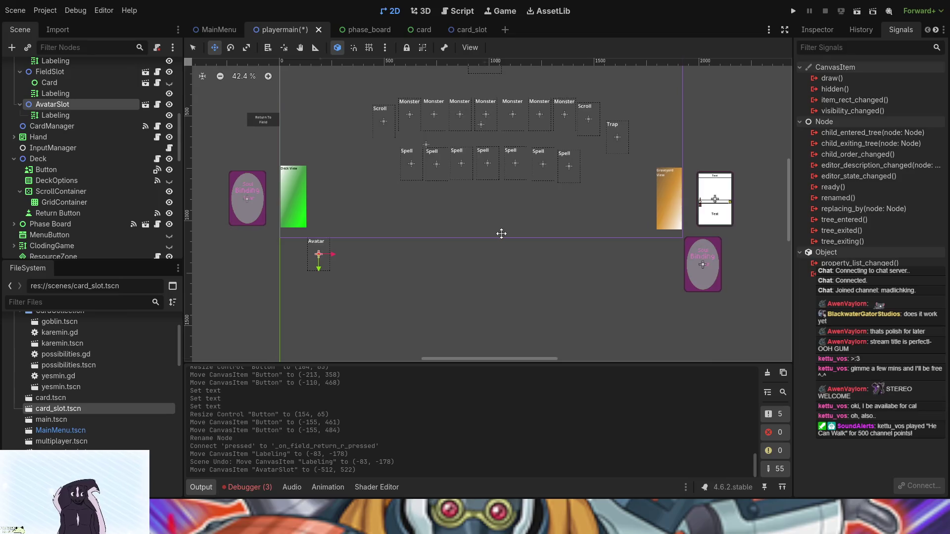
Select the CardSlots group and pan around the board to review the layout.
left_click_drag(503, 231, 448, 302)
scroll(87, 137, "up", 10)
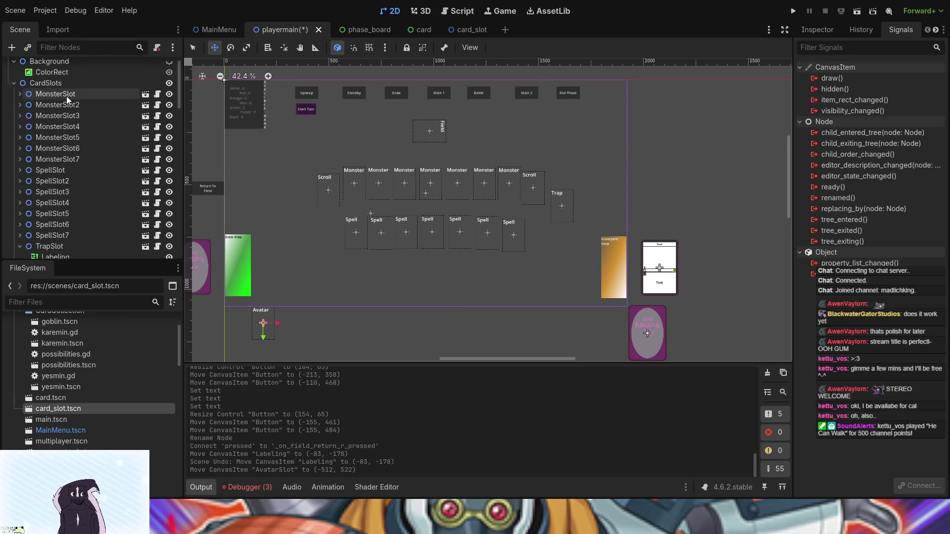
left_click(57, 81)
scroll(486, 272, "up", 5)
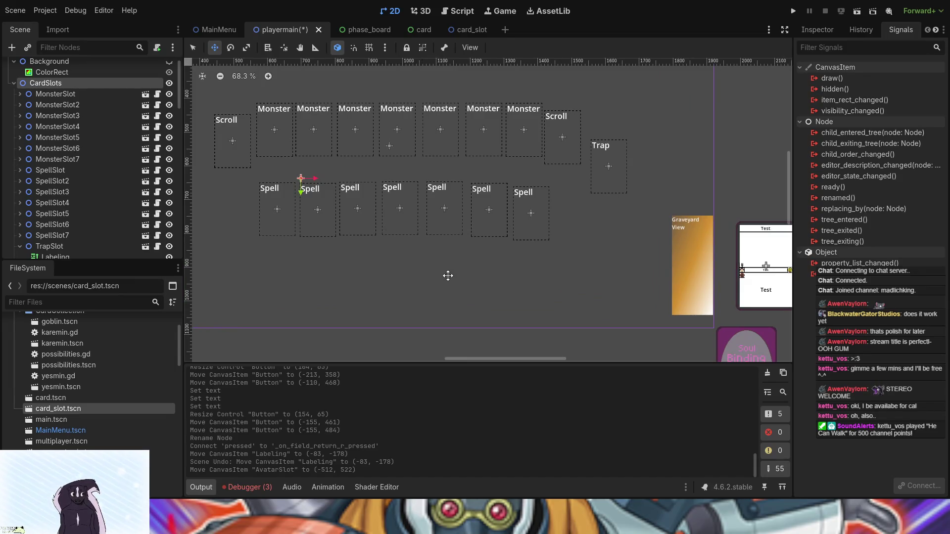
scroll(448, 276, "down", 3)
scroll(448, 275, "left", 3)
scroll(430, 228, "up", 1)
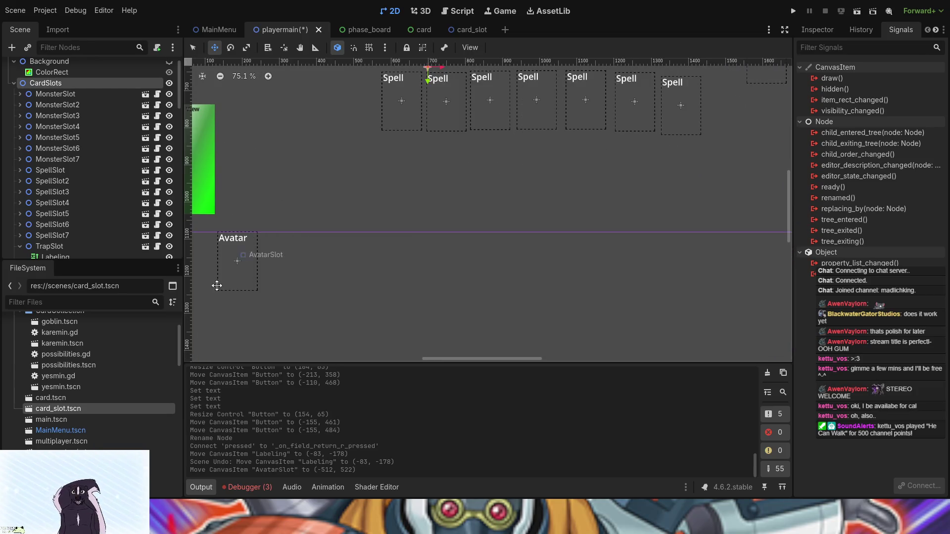
scroll(387, 228, "down", 4)
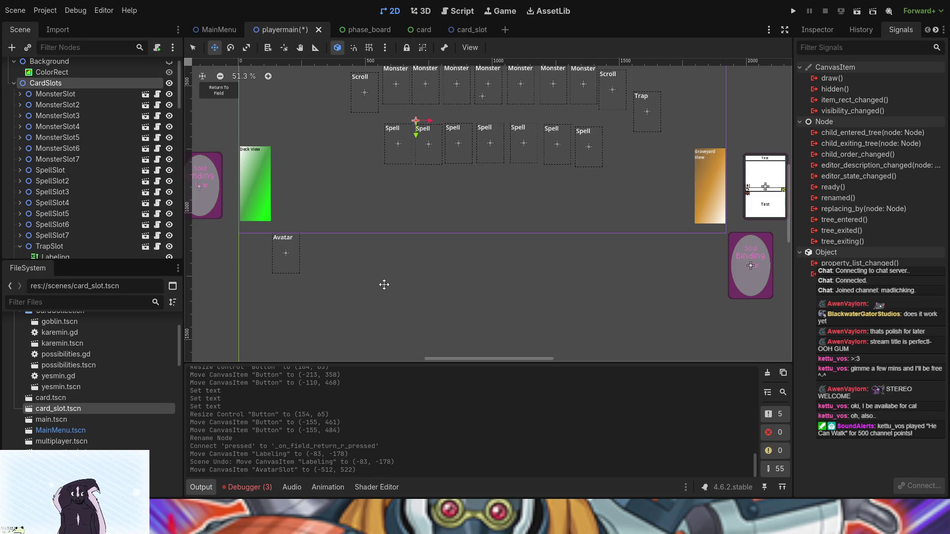
scroll(384, 286, "down", 2)
scroll(511, 258, "up", 3)
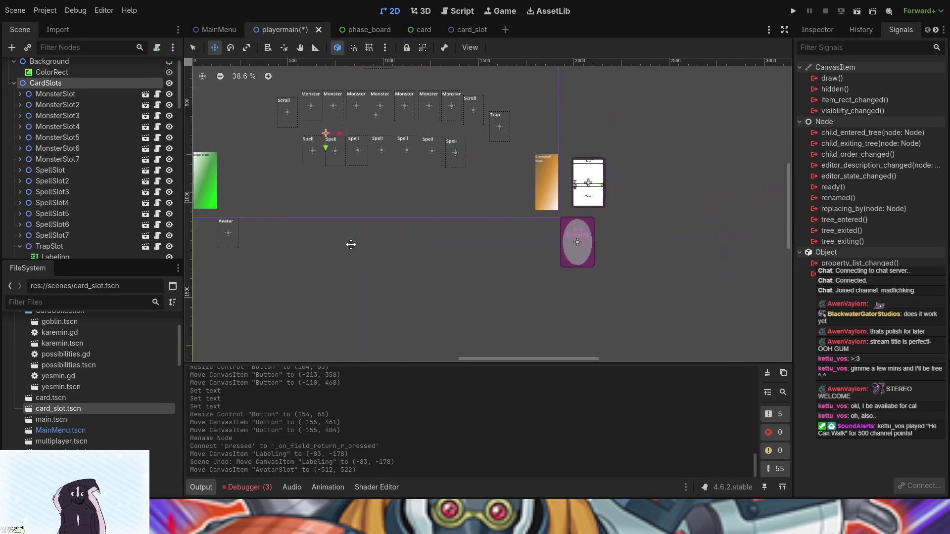
left_click_drag(437, 307, 424, 340)
mouse_move(509, 278)
left_mouse_down()
mouse_move(490, 289)
mouse_move(502, 253)
left_mouse_up()
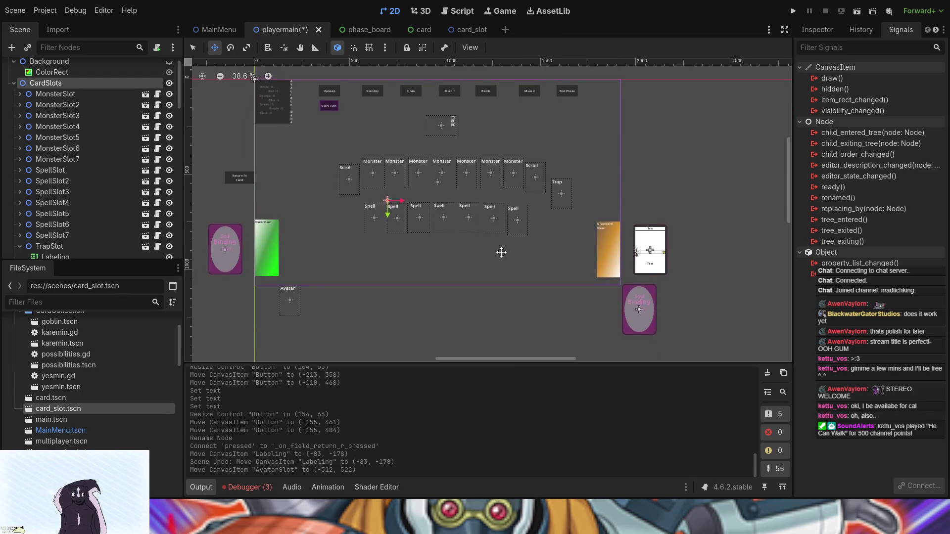
scroll(501, 252, "up", 2)
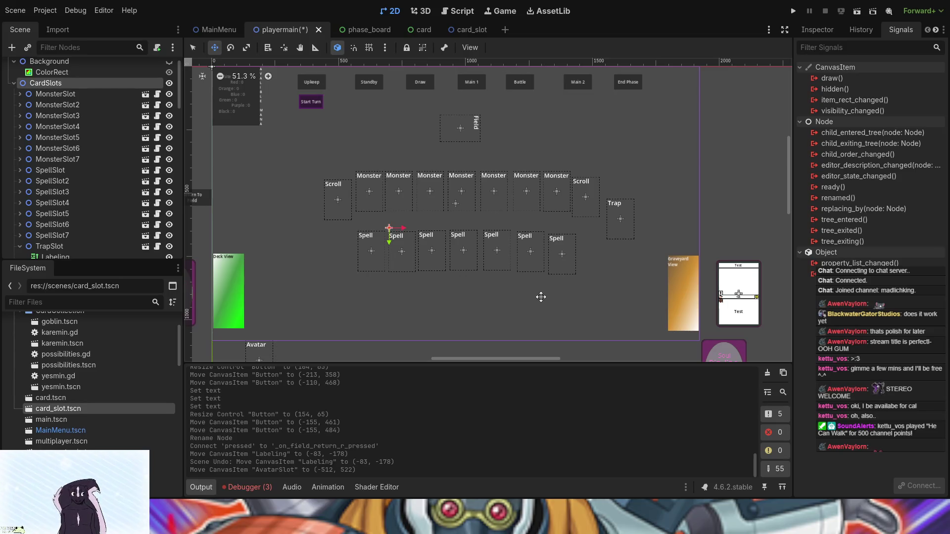
scroll(579, 304, "down", 2)
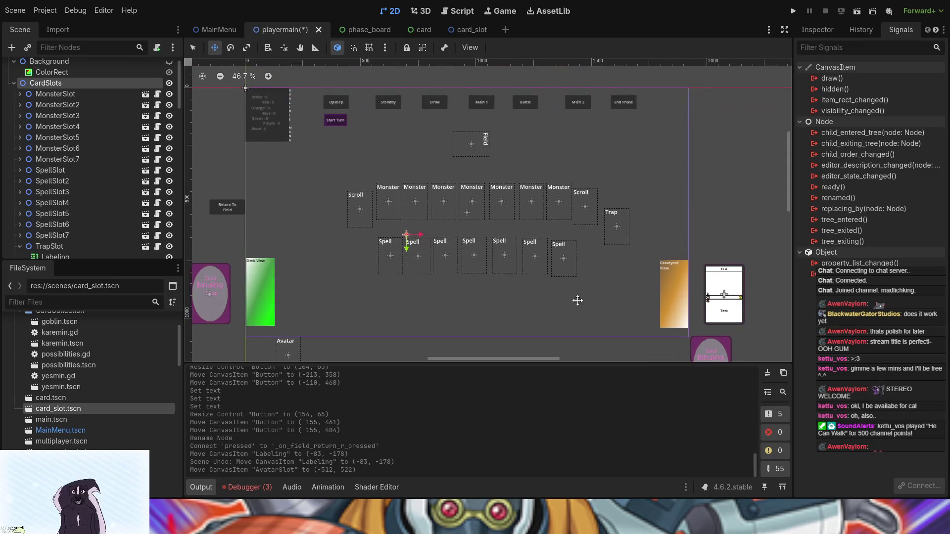
scroll(567, 249, "right", 1)
scroll(567, 249, "down", 1)
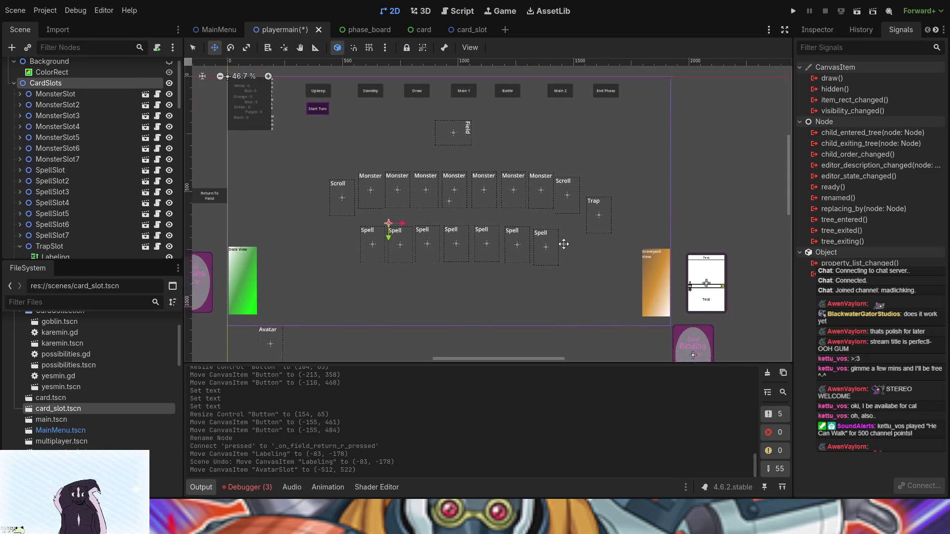
scroll(567, 250, "down", 2)
scroll(577, 240, "left", 3)
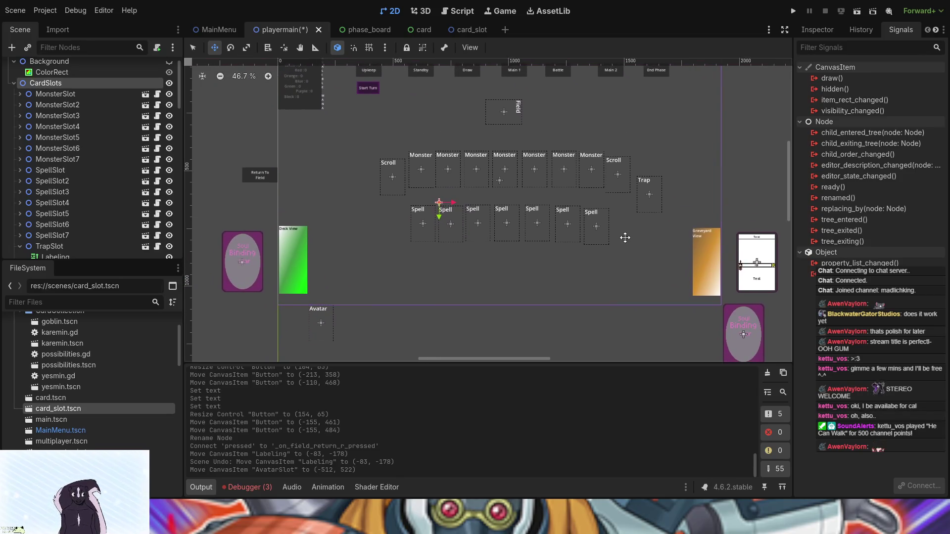
scroll(321, 171, "up", 2)
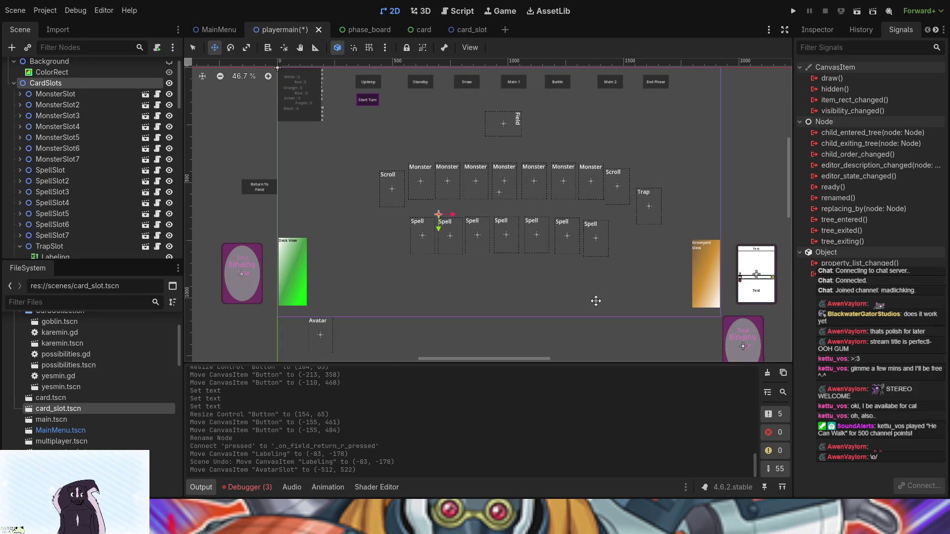
scroll(511, 282, "right", 3)
scroll(544, 295, "up", 3)
scroll(544, 295, "down", 2)
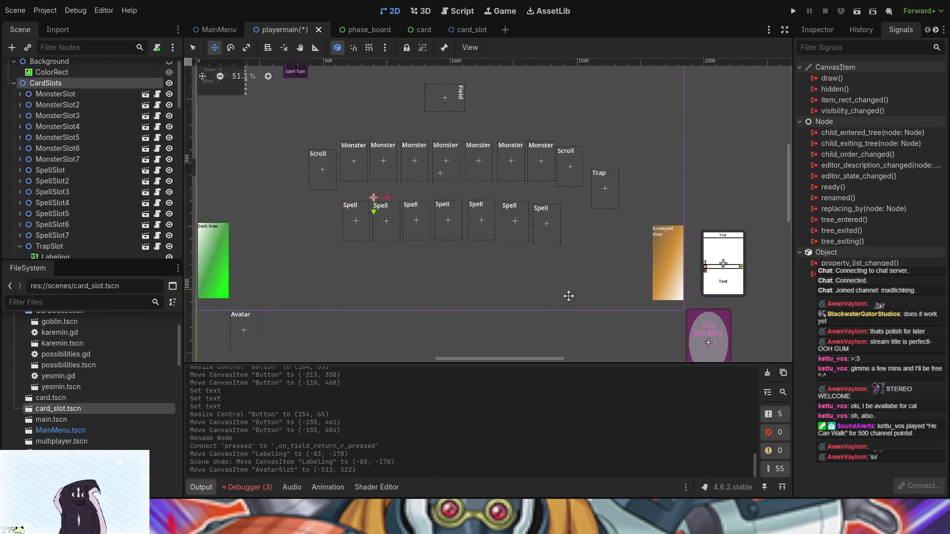
scroll(559, 294, "left", 2)
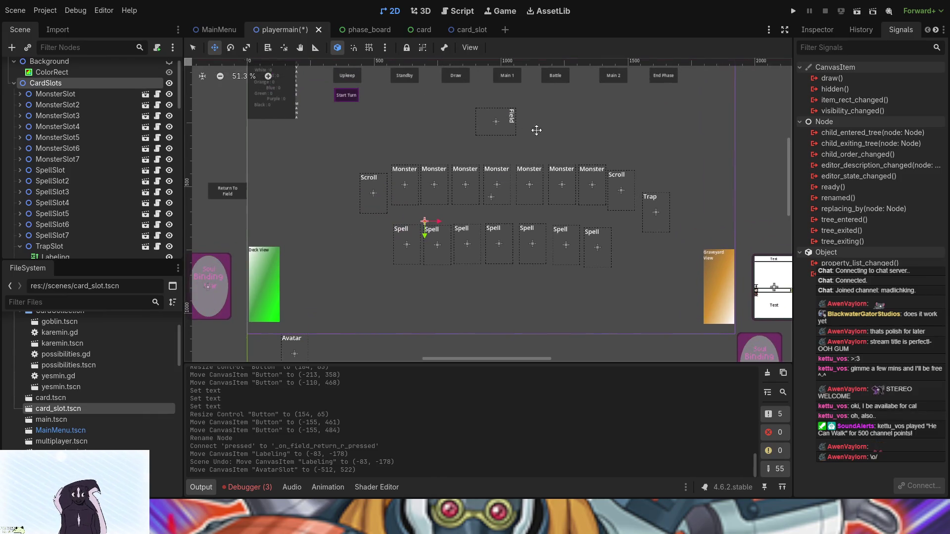
left_click_drag(663, 149, 663, 250)
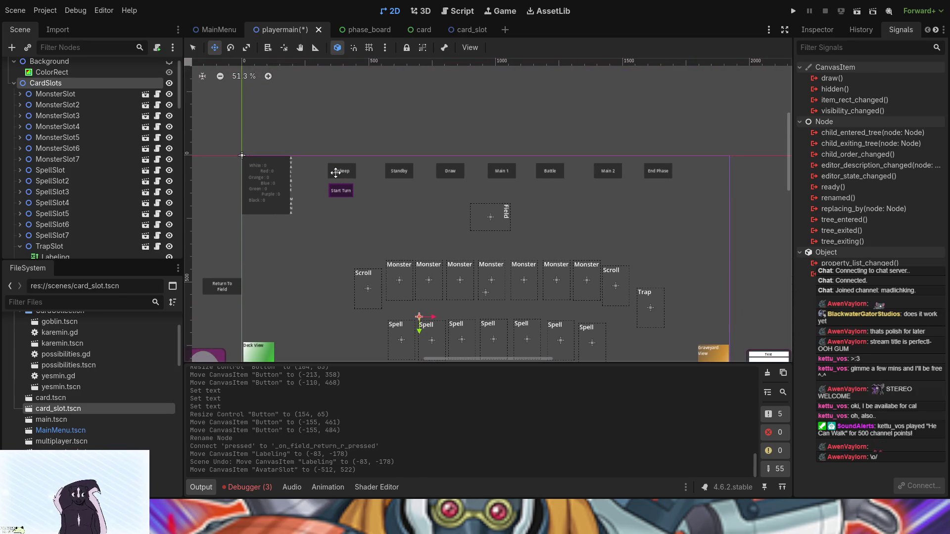
scroll(67, 114, "up", 1)
left_click(193, 47)
mouse_move(323, 147)
left_mouse_down()
mouse_move(723, 197)
mouse_move(713, 197)
left_mouse_up()
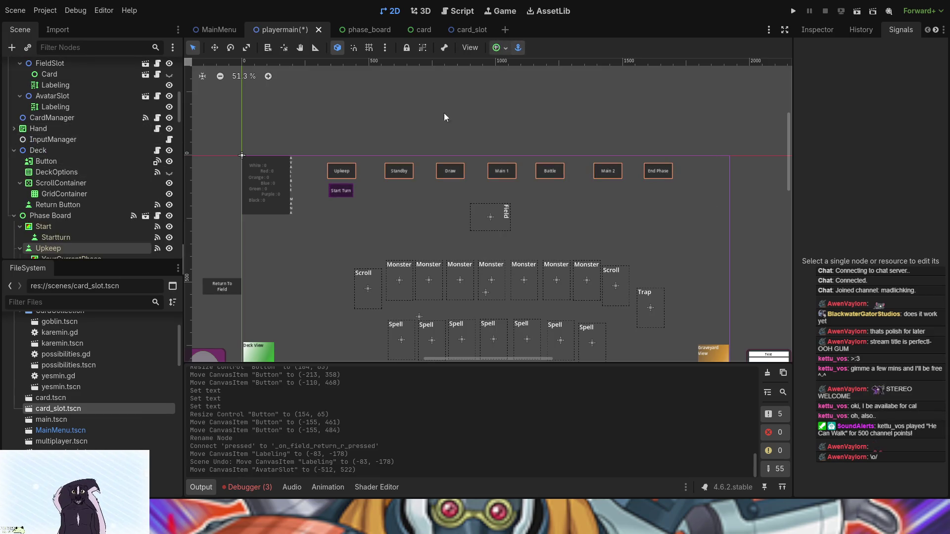
left_click(427, 197)
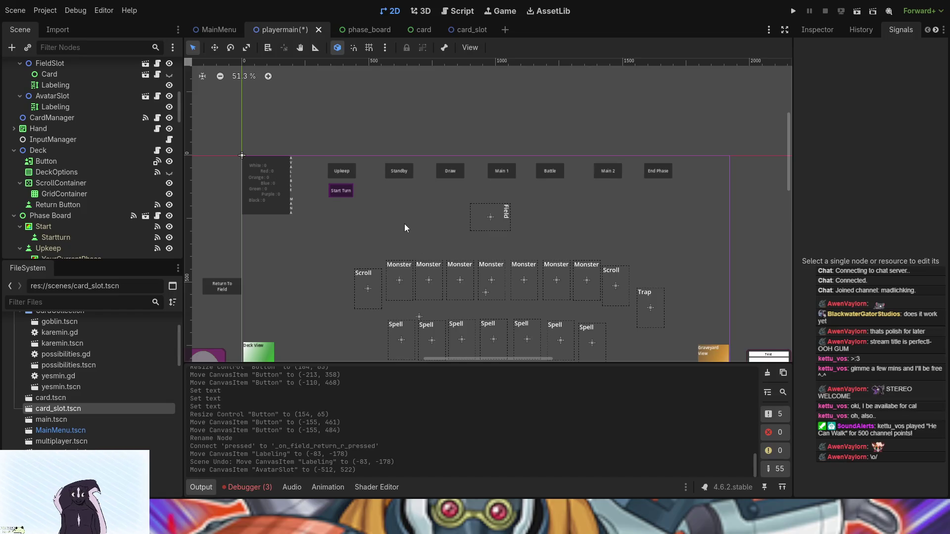
mouse_move(312, 146)
left_mouse_down()
mouse_move(370, 169)
mouse_move(727, 188)
mouse_move(730, 204)
left_mouse_up()
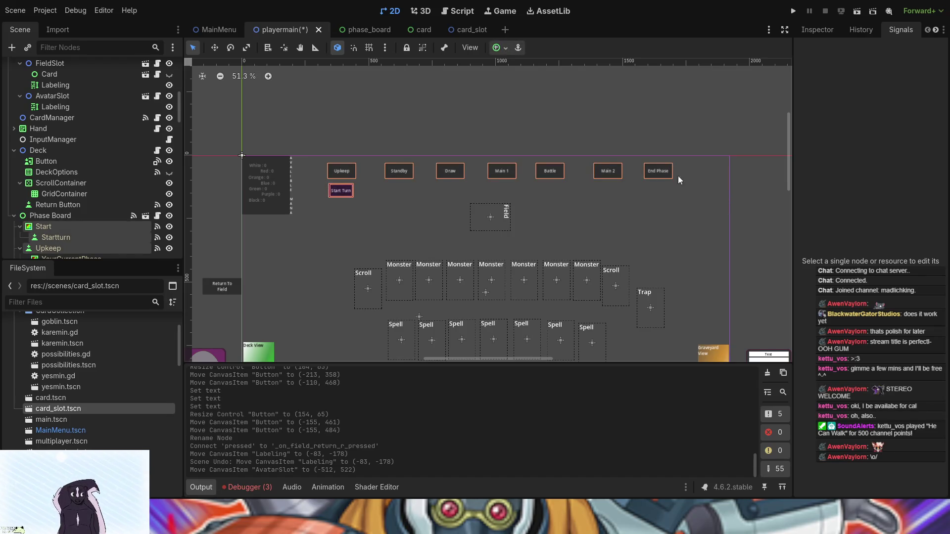
left_click(703, 172)
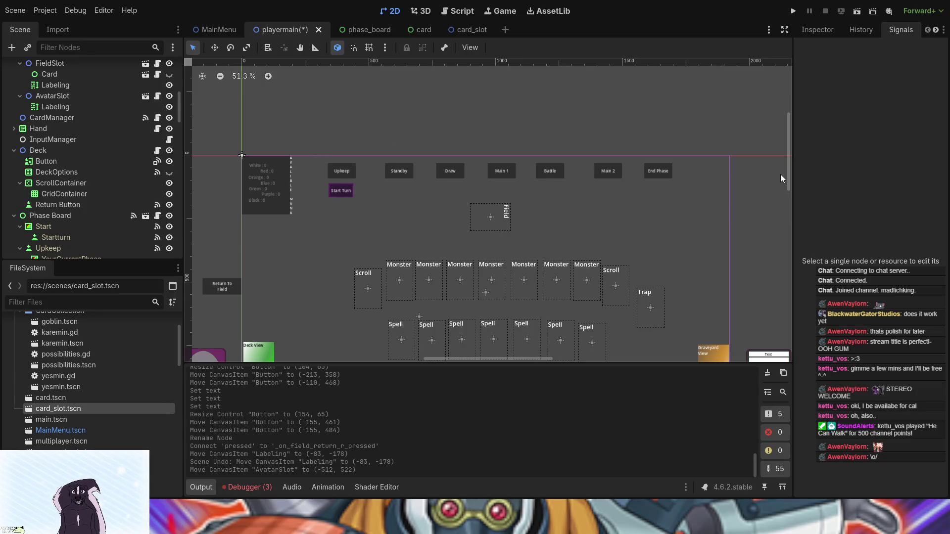
left_click_drag(687, 162, 693, 185)
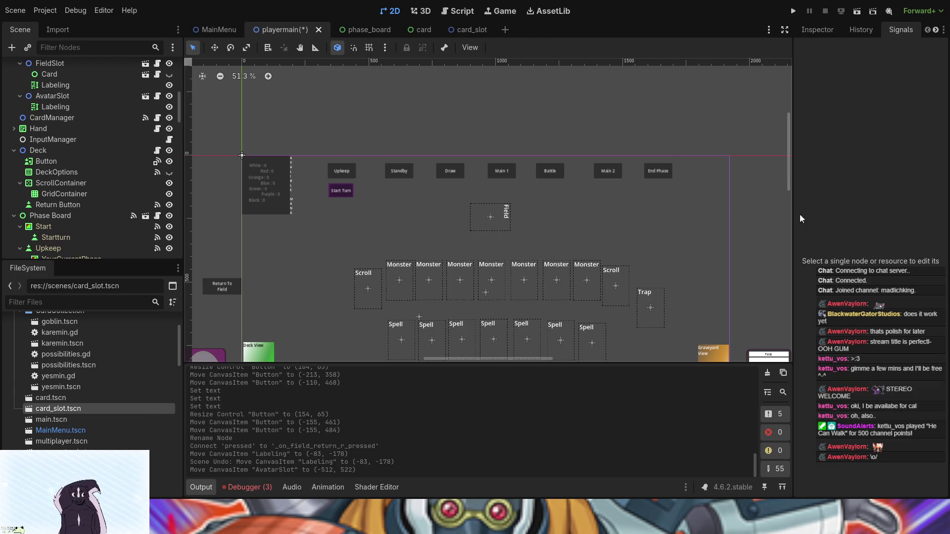
Undo the accidental move of the Hand node.
scroll(418, 238, "down", 3)
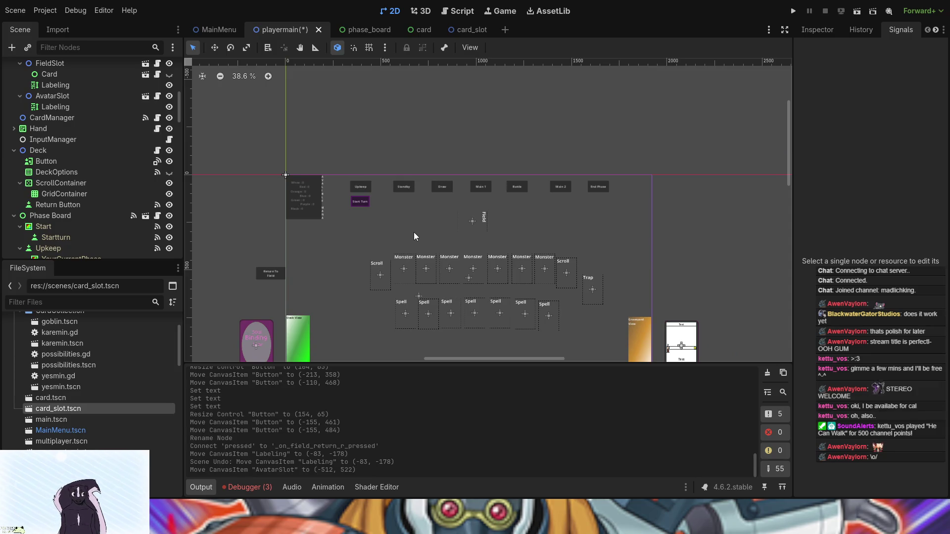
scroll(413, 233, "up", 2)
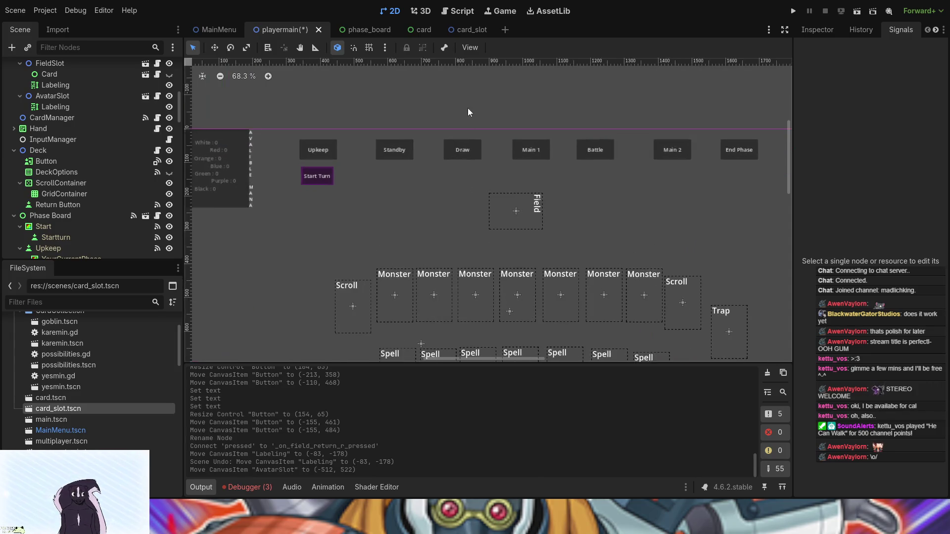
scroll(462, 208, "down", 5)
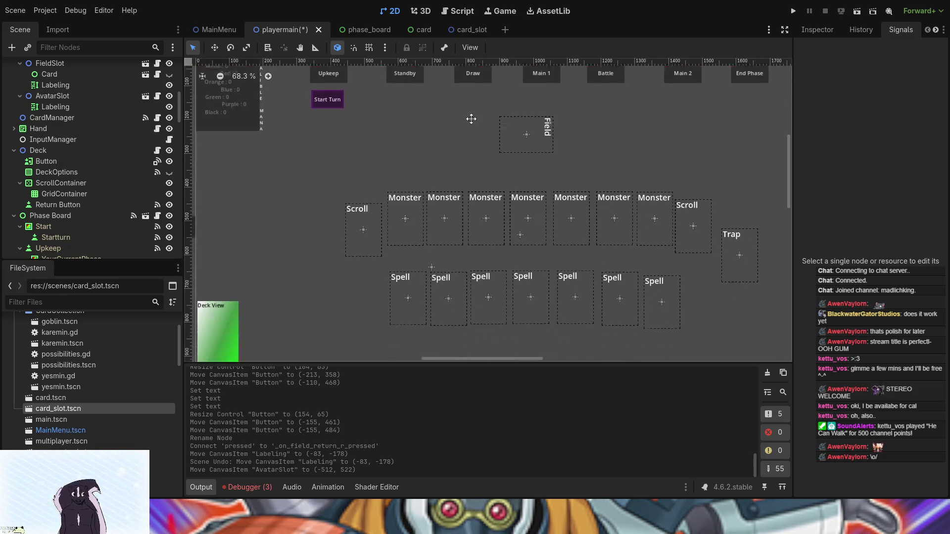
scroll(364, 206, "left", 10)
scroll(364, 206, "down", 4)
scroll(520, 287, "right", 4)
scroll(521, 287, "up", 2)
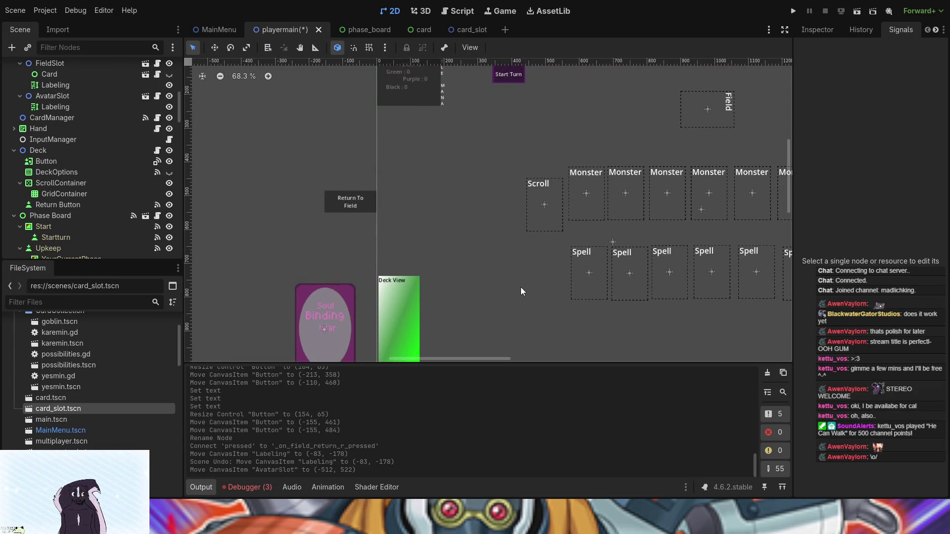
scroll(521, 287, "down", 4)
left_click_drag(503, 281, 473, 237)
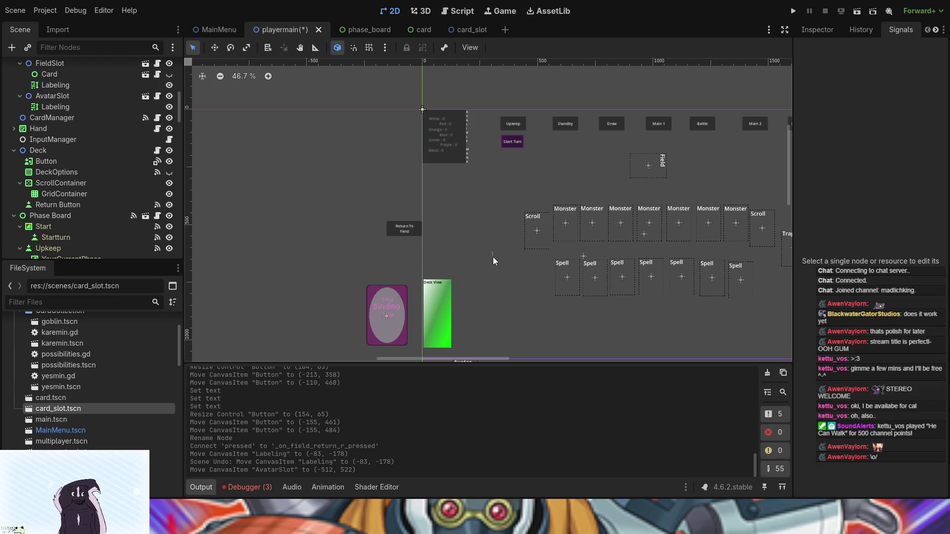
mouse_move(507, 283)
left_mouse_down()
mouse_move(494, 281)
mouse_move(538, 331)
left_mouse_up()
key("ctrl+z")
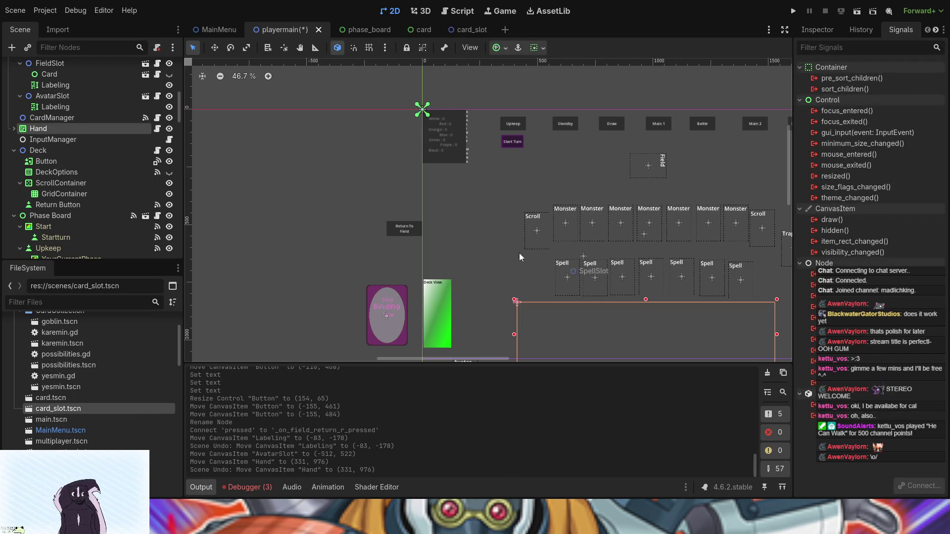
Deselect the Hand node, then save the scene and run the project with F5.
left_click(495, 274)
mouse_move(495, 273)
left_mouse_down()
mouse_move(408, 169)
mouse_move(361, 196)
left_mouse_up()
key("F5")
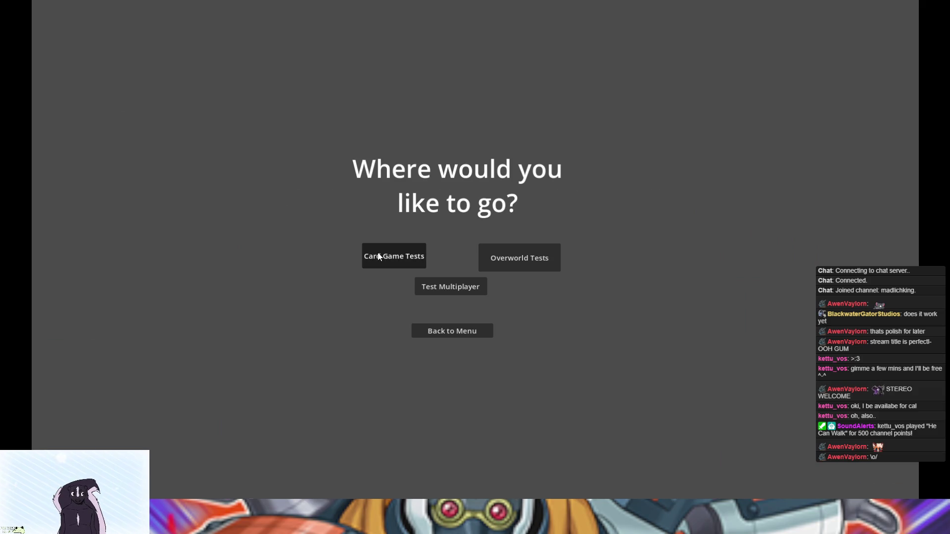
Try Card Game Tests, Deck View and the deck's Return To Field option, then quit the game.
left_click(379, 255)
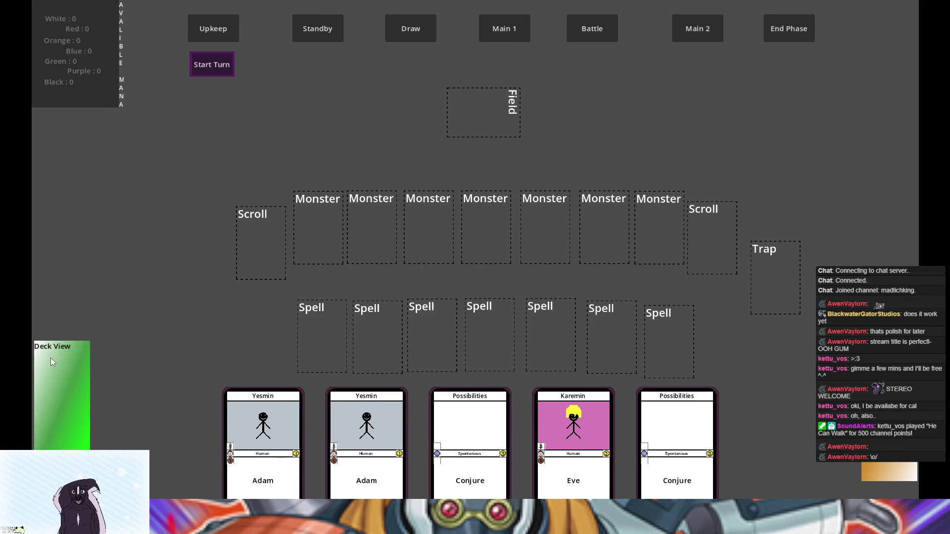
left_click(80, 435)
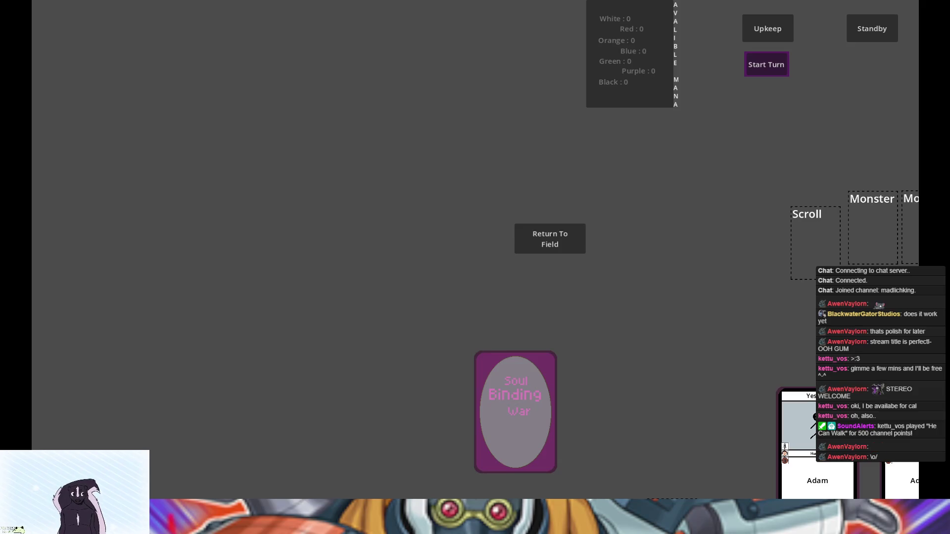
right_click(506, 394)
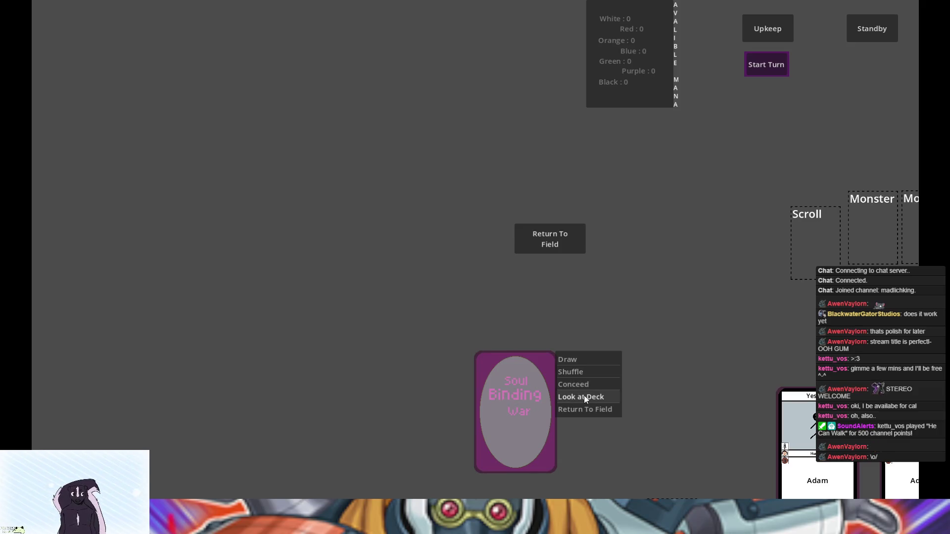
left_click(587, 409)
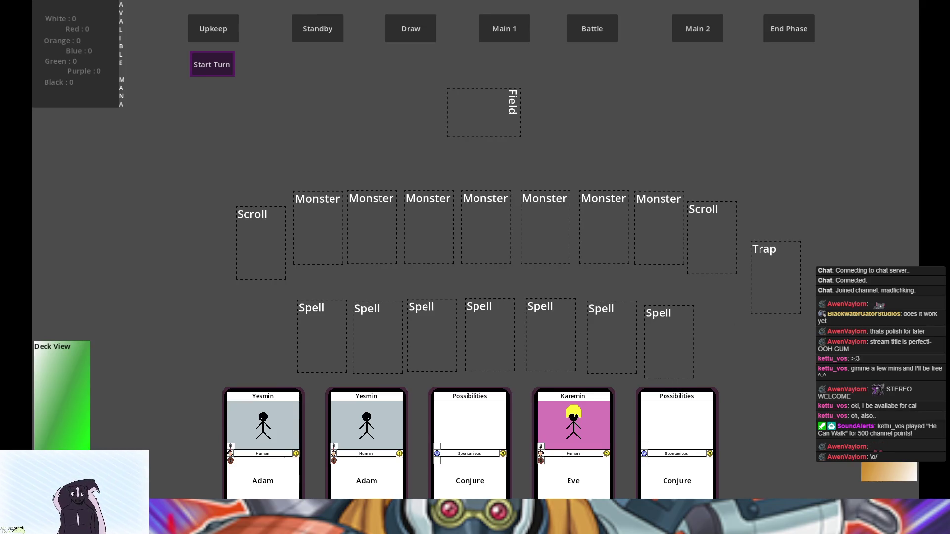
key("alt+F4")
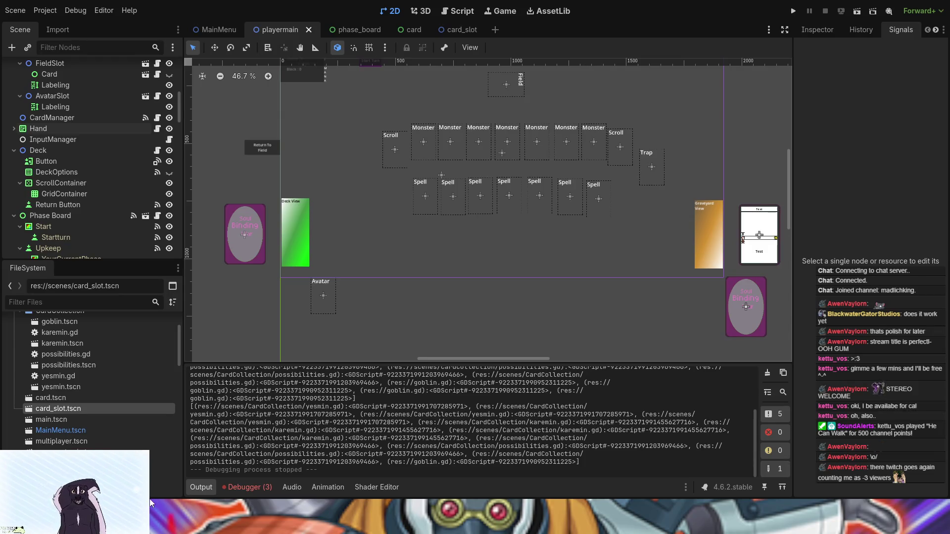
Box-select the card slots on the board, then select the CardSlots group and first Monster slot.
mouse_move(652, 233)
left_mouse_down()
mouse_move(594, 263)
mouse_move(591, 291)
left_mouse_up()
scroll(595, 289, "down", 1)
scroll(592, 289, "up", 2)
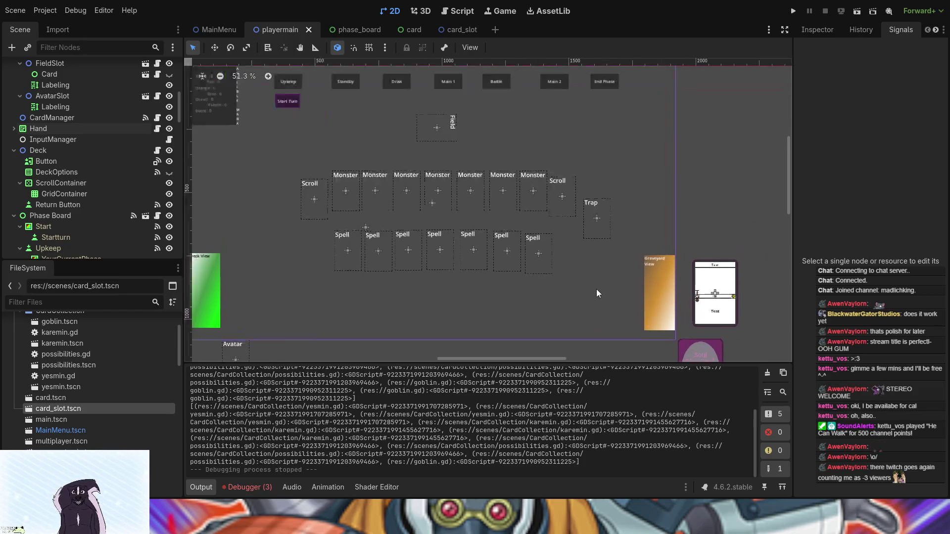
scroll(591, 289, "down", 2)
scroll(579, 294, "up", 1)
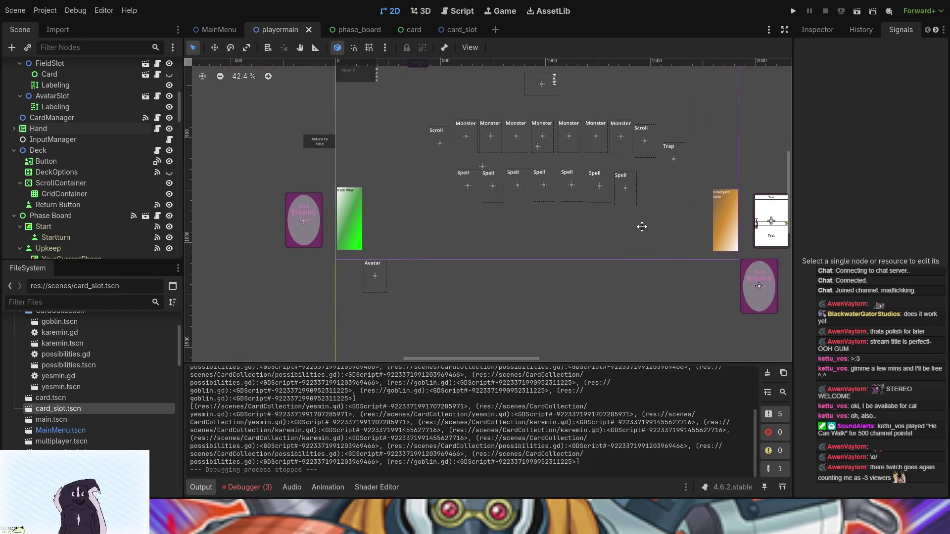
scroll(569, 271, "down", 1)
mouse_move(340, 112)
left_mouse_down()
mouse_move(404, 126)
mouse_move(610, 249)
mouse_move(610, 286)
left_mouse_up()
left_click(421, 108)
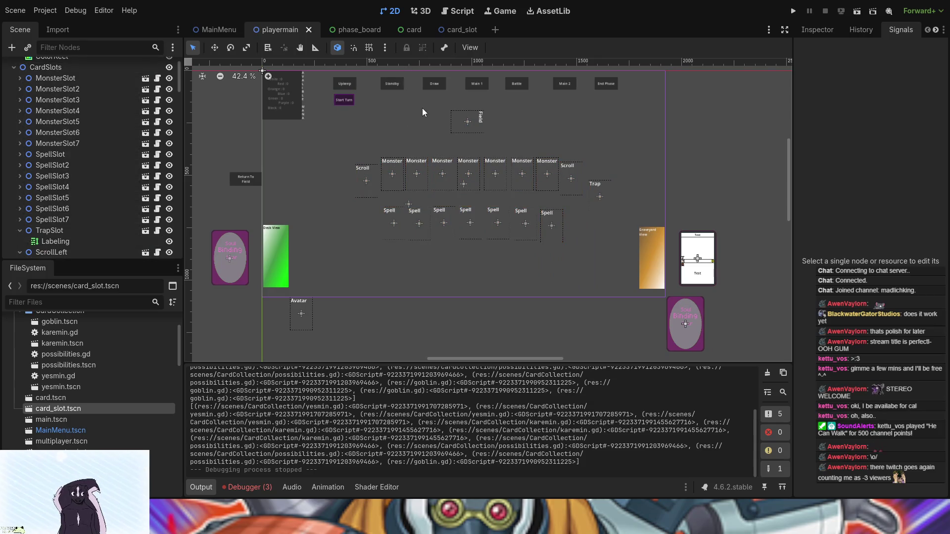
left_click(72, 68)
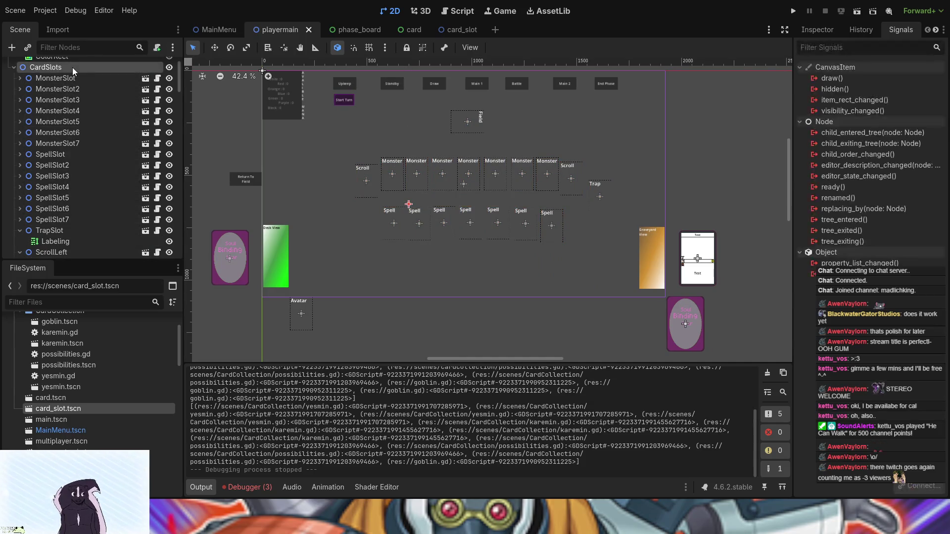
left_click(90, 88)
left_click(90, 81)
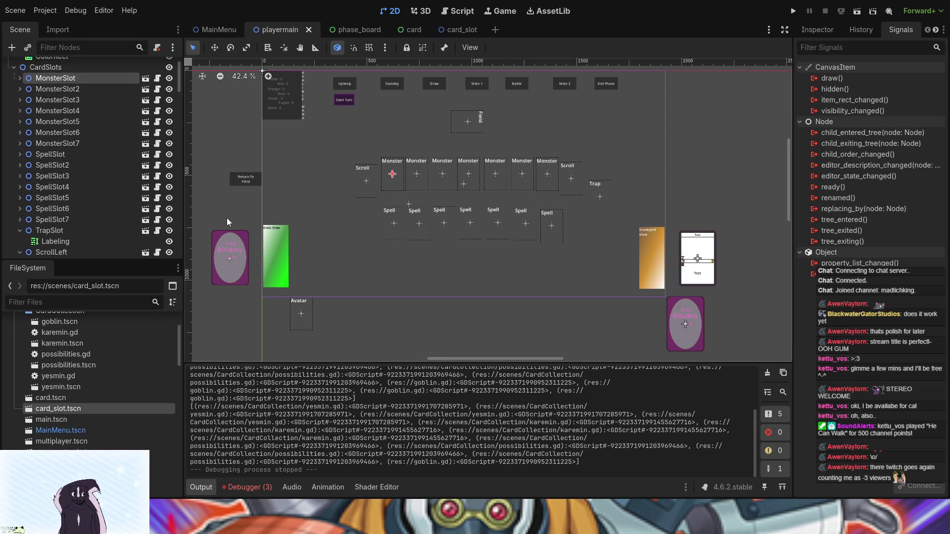
Collapse ScrollLeft, ScrollRight, FieldSlot, AvatarSlot and TrapSlot in the Scene tree.
left_click(363, 188)
scroll(115, 208, "up", 3)
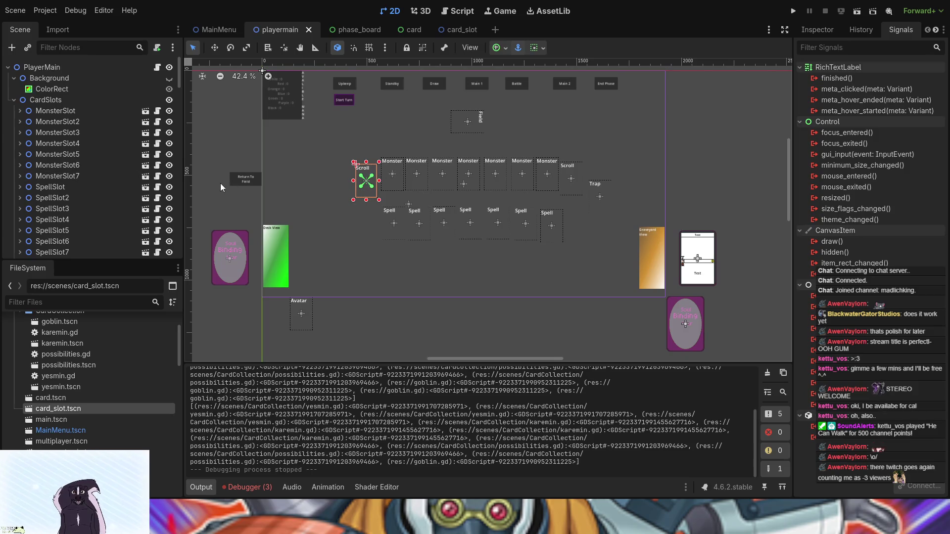
scroll(228, 183, "down", 2)
scroll(283, 186, "up", 3)
scroll(41, 182, "down", 5)
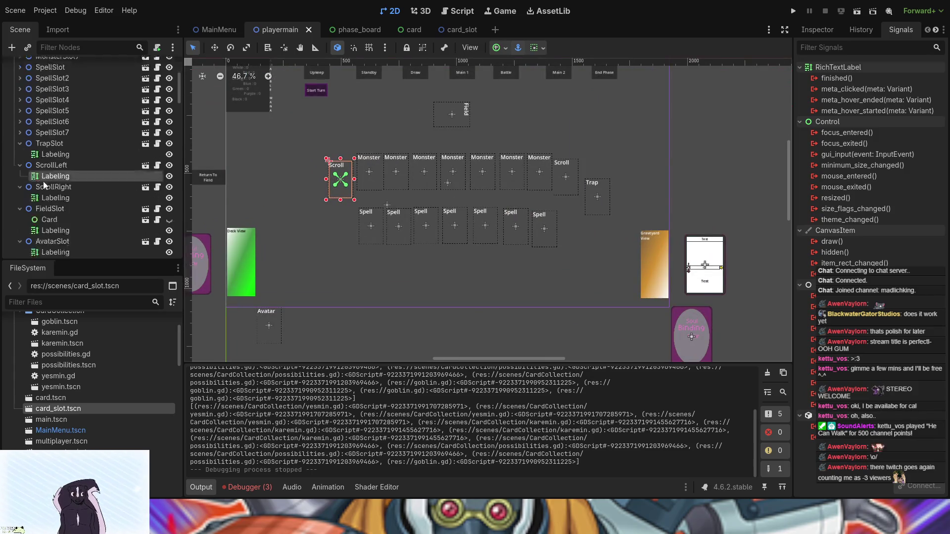
left_click(63, 143)
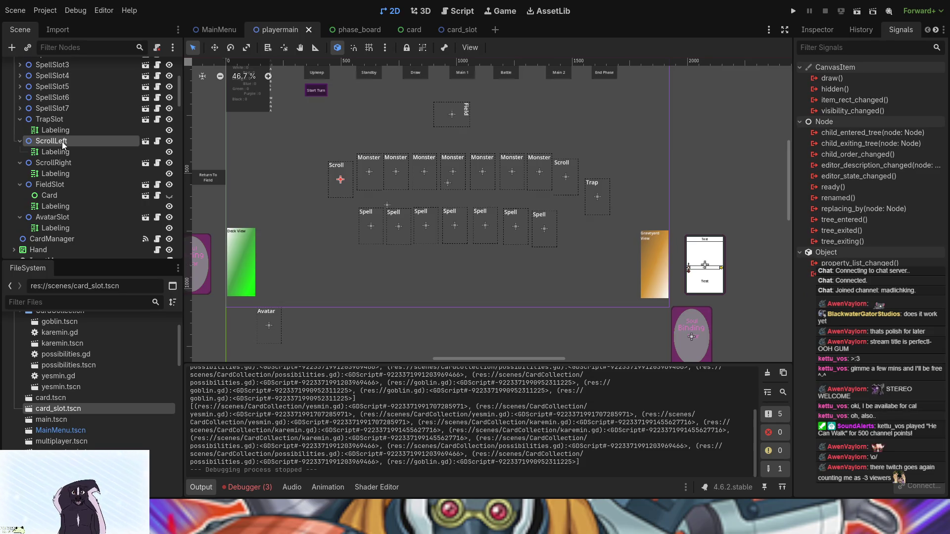
left_click(19, 141)
left_click(20, 152)
left_click(20, 163)
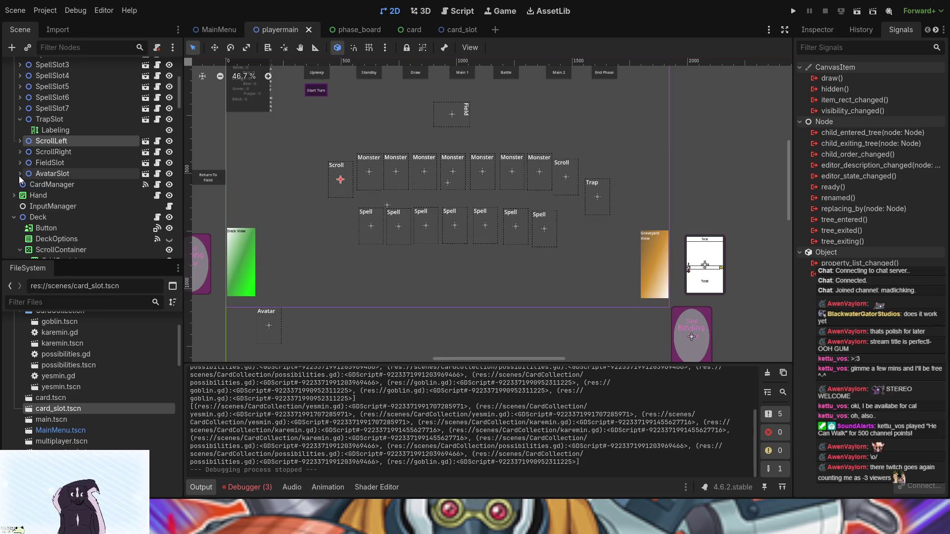
left_click(19, 174)
scroll(19, 142, "up", 3)
left_click(19, 168)
scroll(66, 162, "up", 3)
scroll(66, 162, "up", 2)
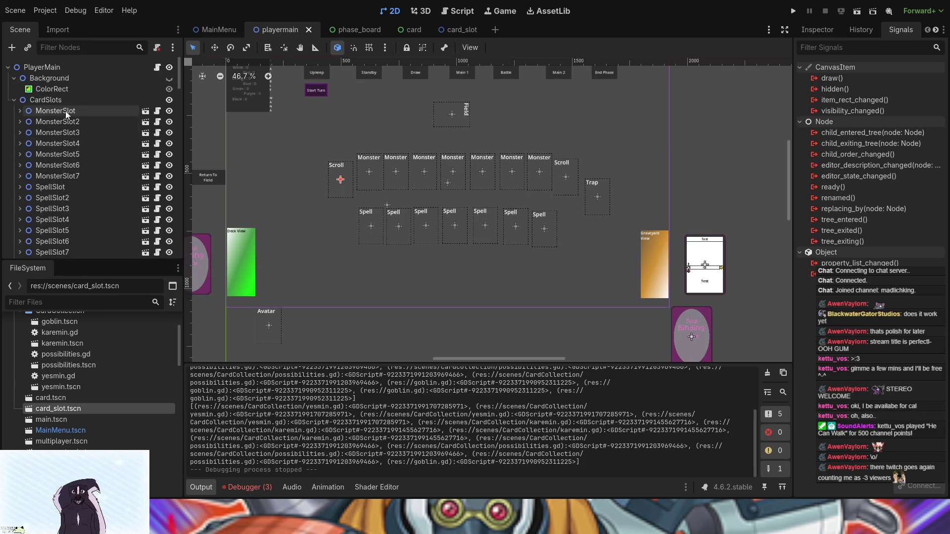
Range-select MonsterSlot through AvatarSlot, then narrow the selection to the first MonsterSlot alone.
left_click(64, 111)
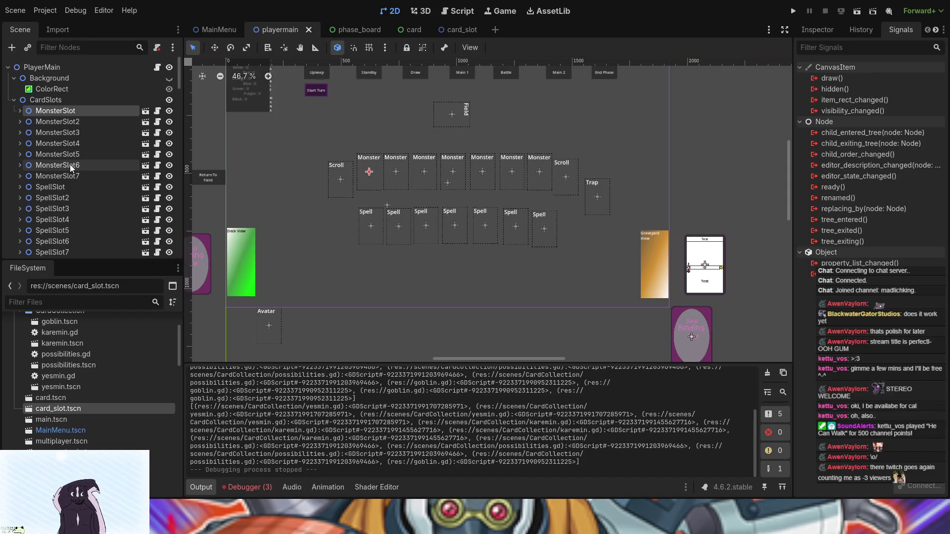
scroll(70, 165, "down", 5)
left_click(59, 186, "shift")
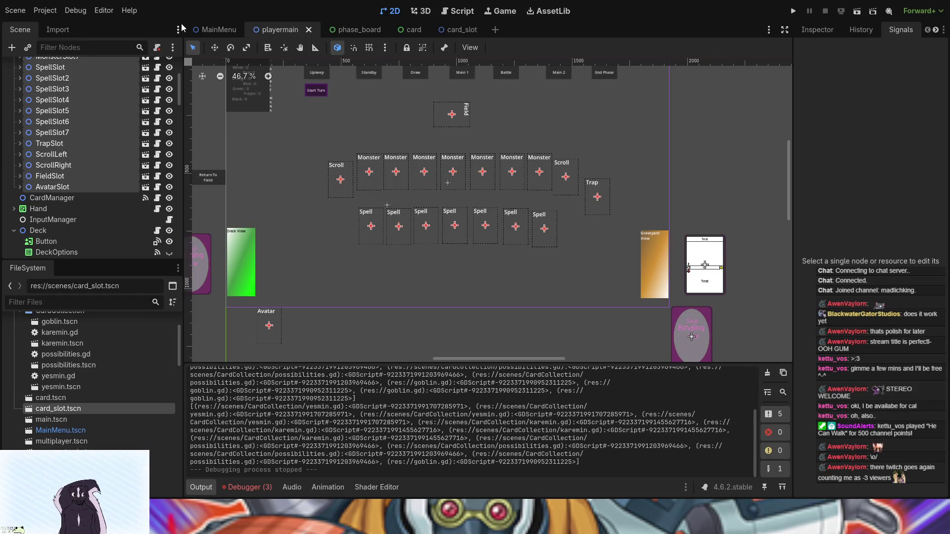
scroll(52, 167, "up", 5)
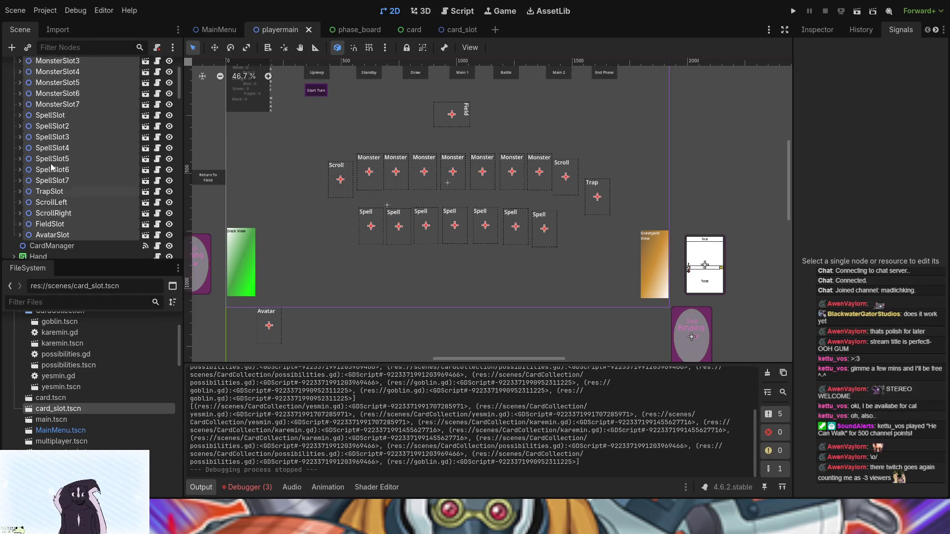
scroll(51, 167, "down", 2)
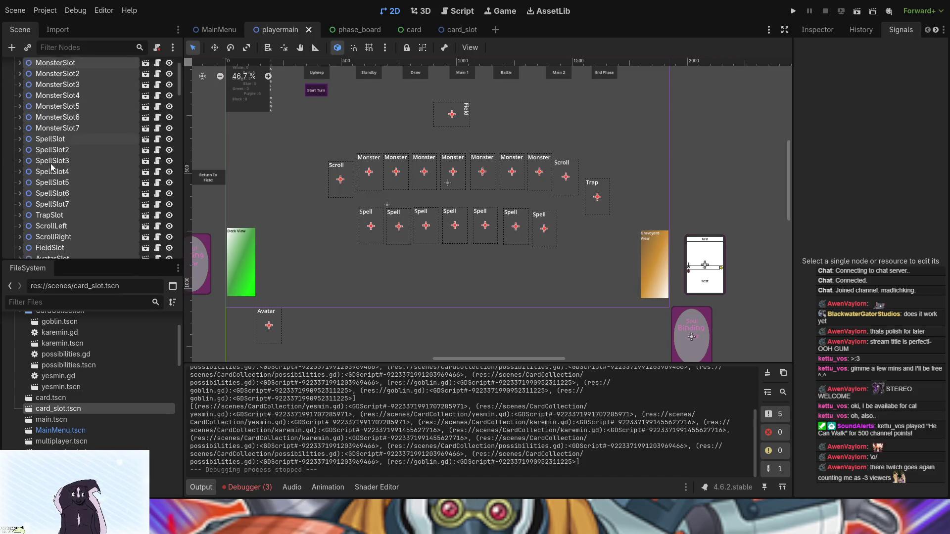
scroll(52, 168, "down", 3)
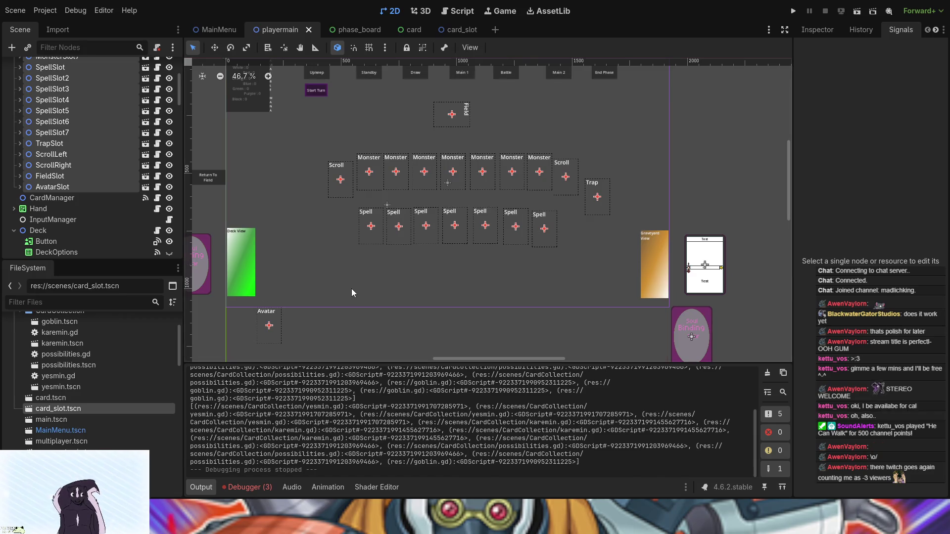
scroll(100, 177, "up", 5)
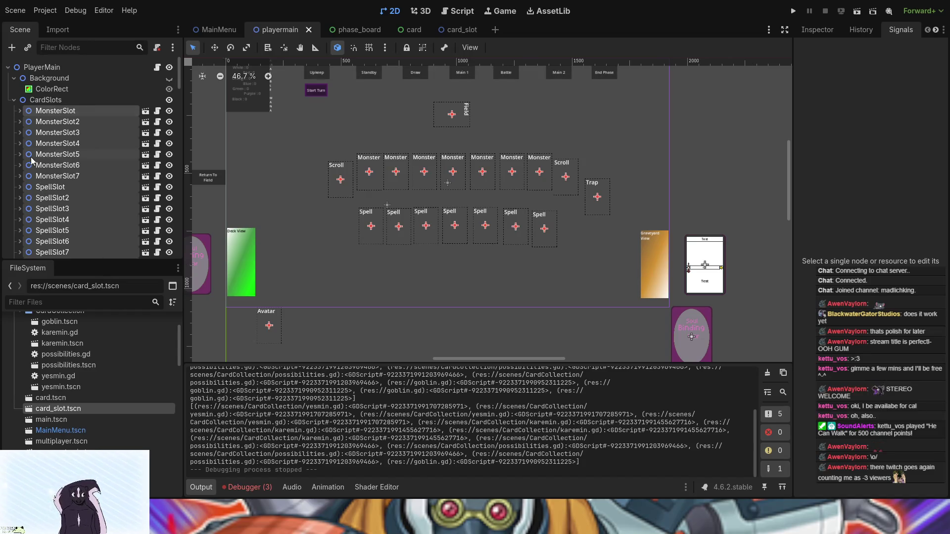
left_click(55, 120)
left_click(54, 111)
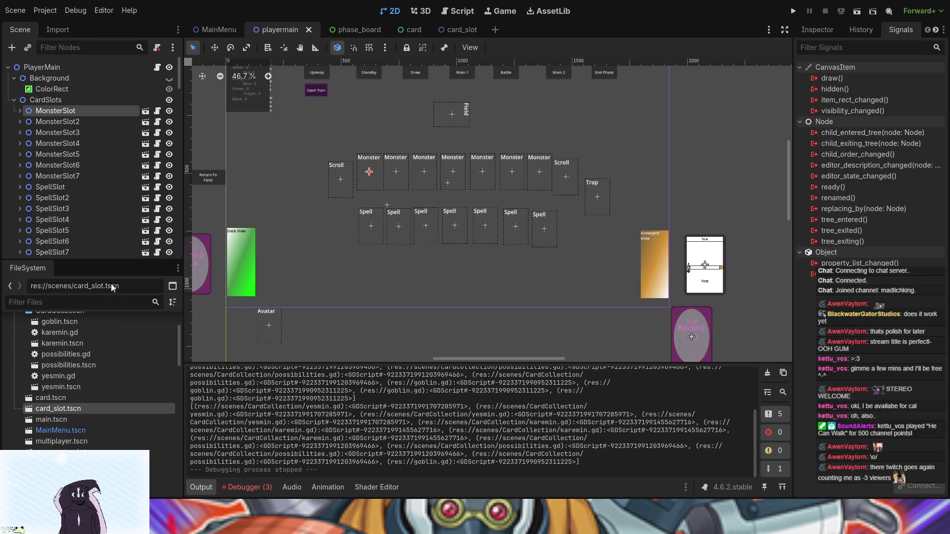
Check the first MonsterSlot's Labeling child, fold its children away, and lock MonsterSlot.
left_click(19, 111)
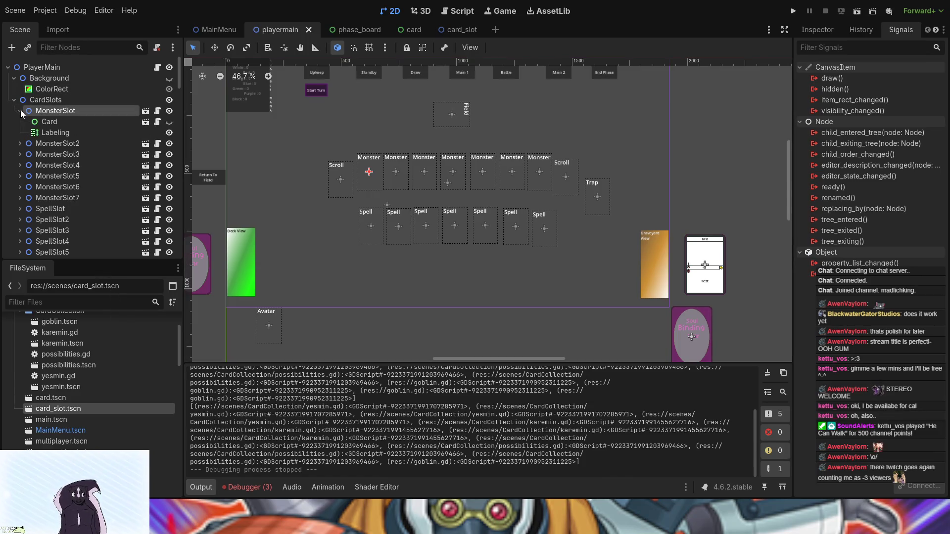
left_click(147, 132)
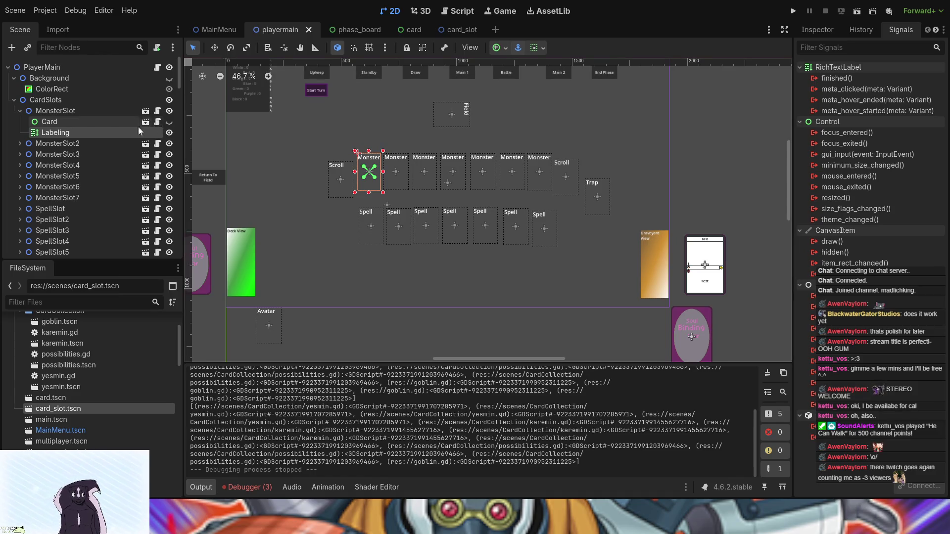
left_click(20, 111)
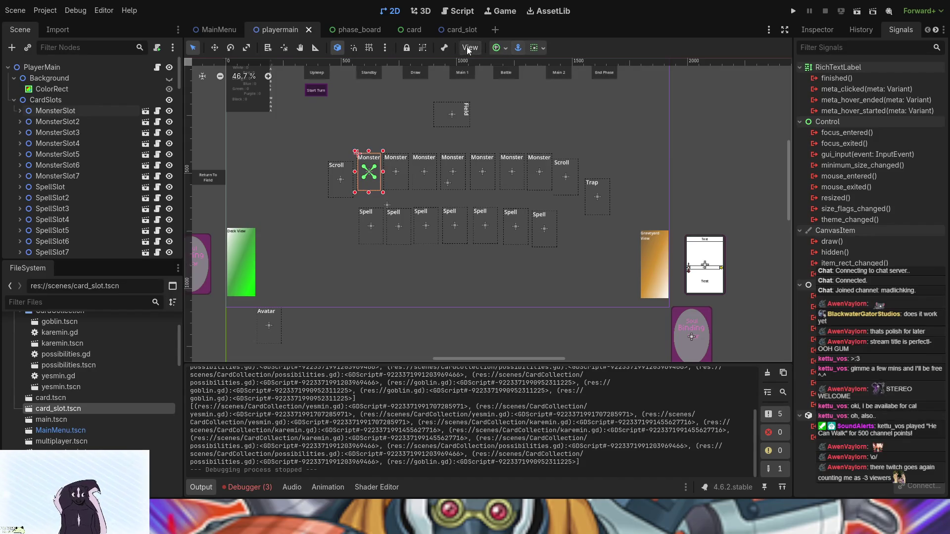
left_click(410, 50)
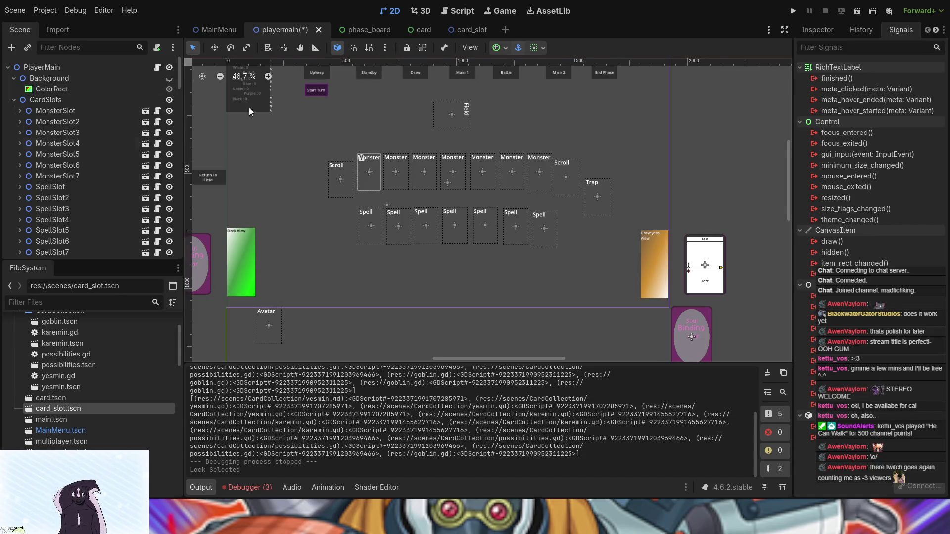
Select MonsterSlot2 through MonsterSlot7, the right Scroll slot and the Trap slot.
left_click(20, 121)
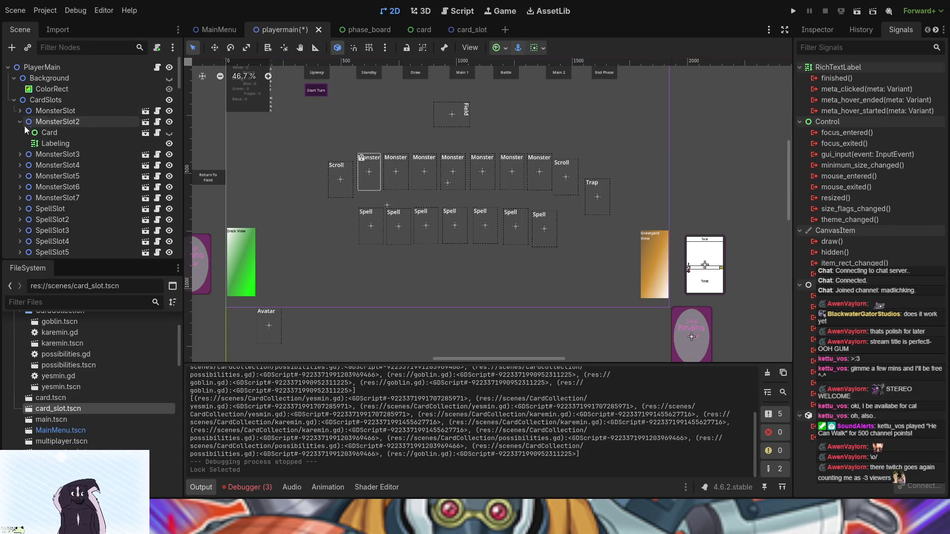
left_click(51, 143)
scroll(99, 186, "down", 3)
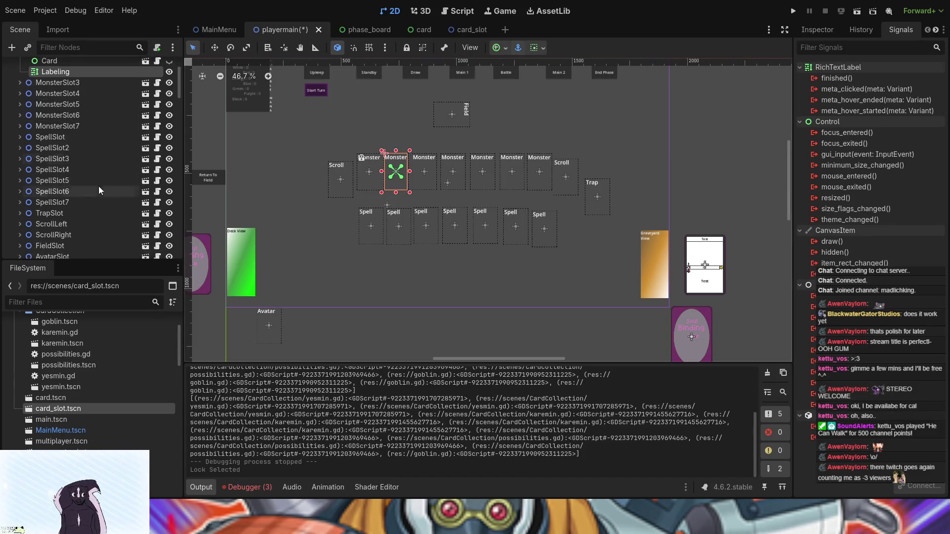
left_click(435, 177)
left_click(417, 177)
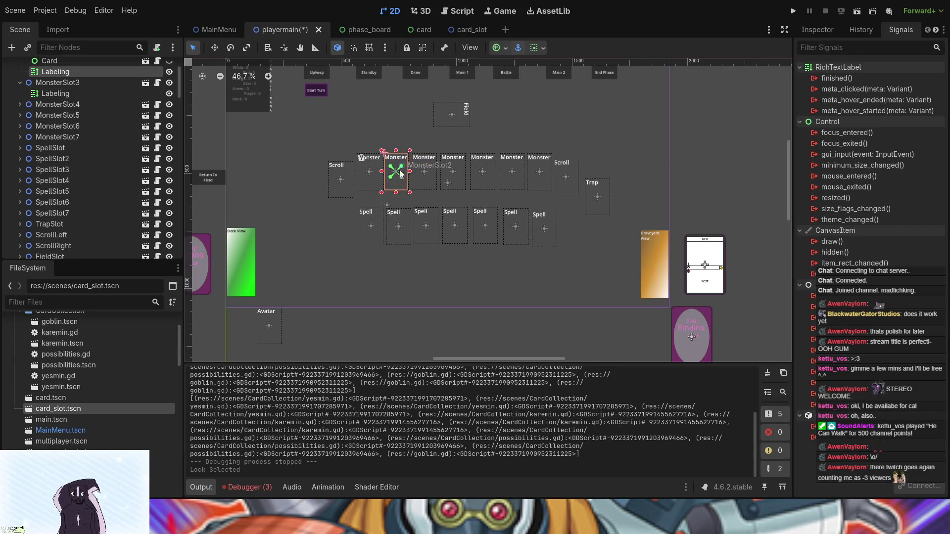
left_click(424, 170, "shift")
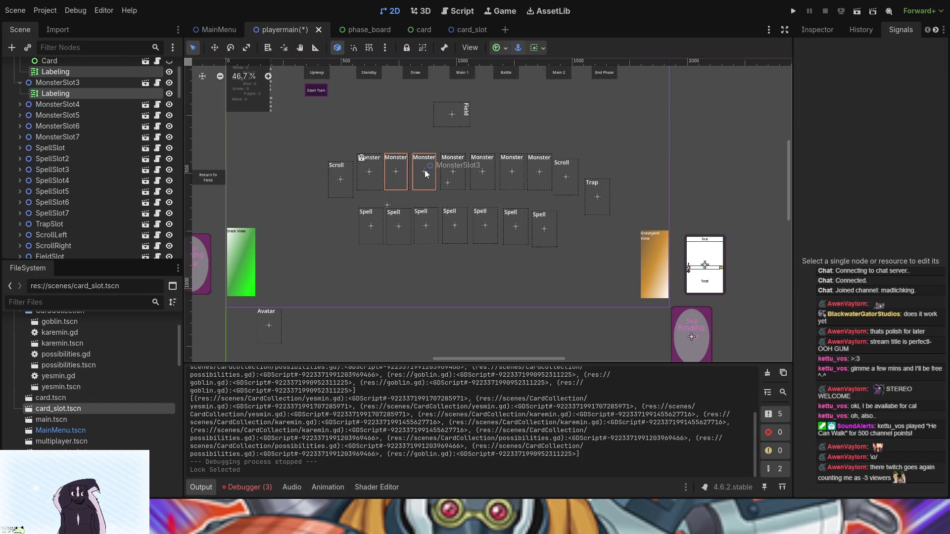
left_click(457, 174, "shift")
left_click(486, 176, "shift")
left_click(511, 176, "shift")
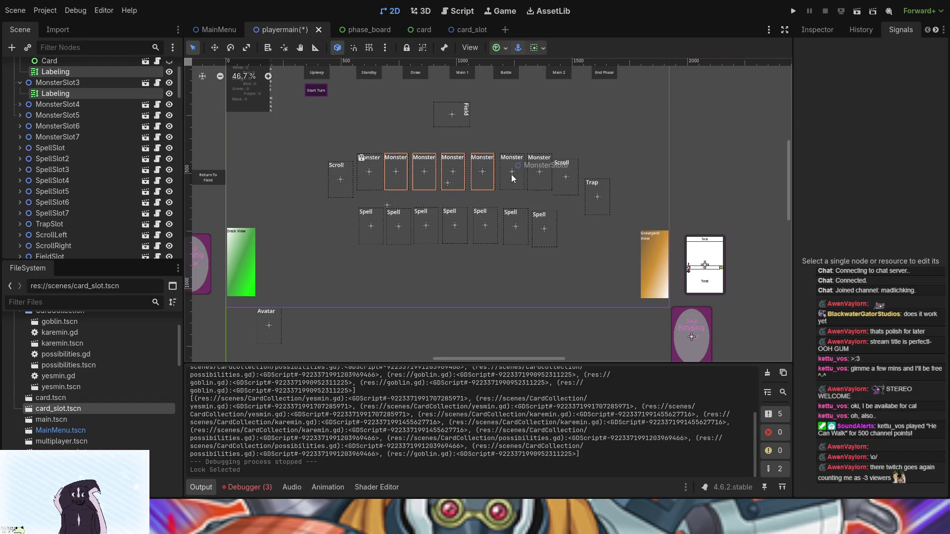
left_click(541, 172, "shift")
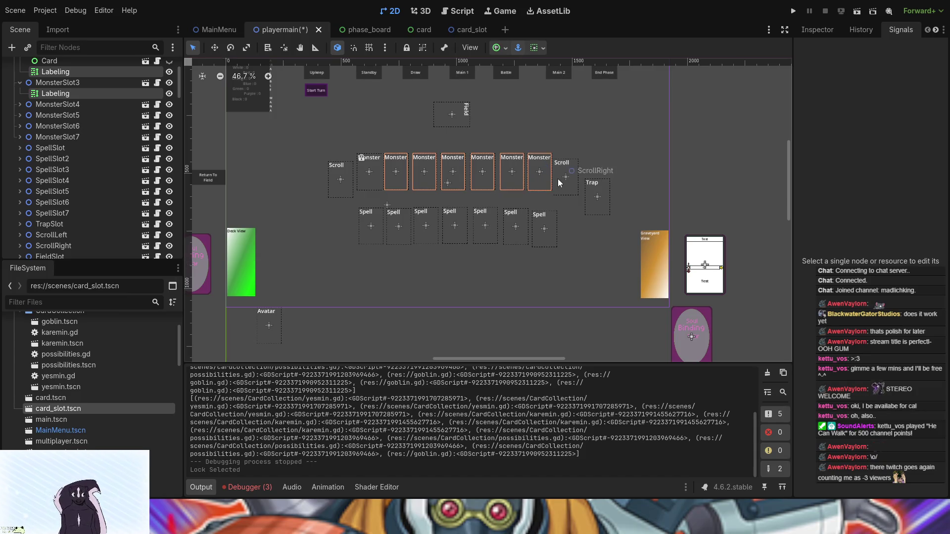
left_click(566, 179, "shift")
left_click(597, 193, "shift")
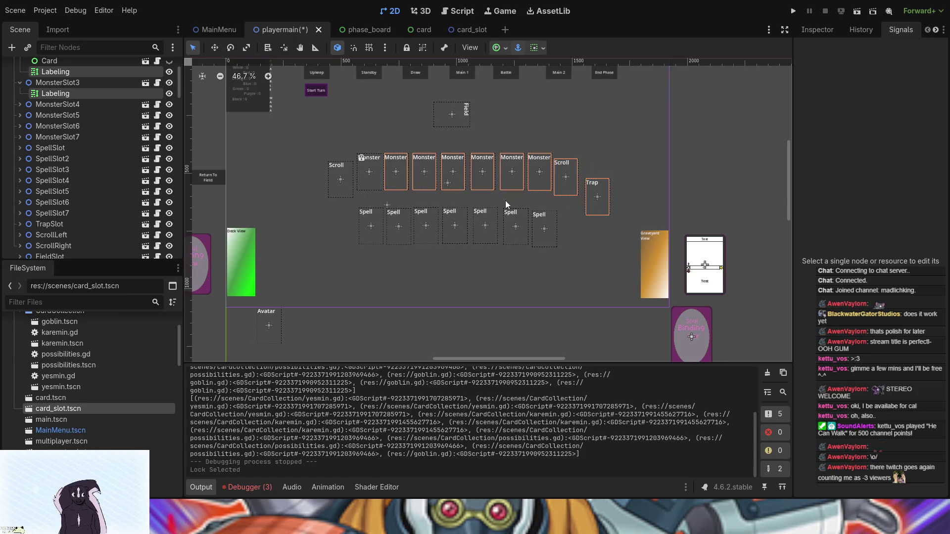
Add SpellSlot7, 6, 4, 3, 2 and the first Spell slot, then lock everything selected.
left_click(541, 221, "shift")
left_click(518, 221, "shift")
left_click(456, 216, "shift")
left_click(425, 219, "shift")
left_click(397, 219, "shift")
left_click(364, 221, "shift")
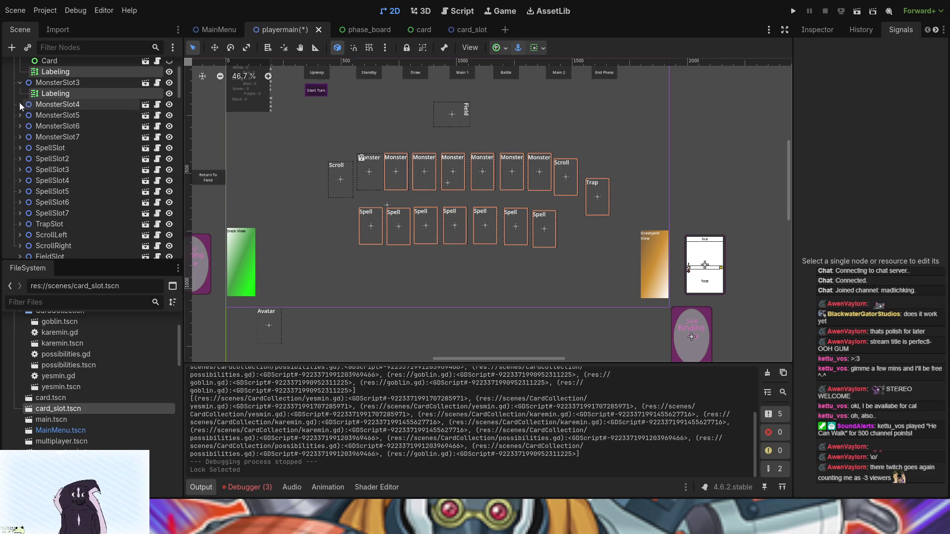
left_click(405, 48)
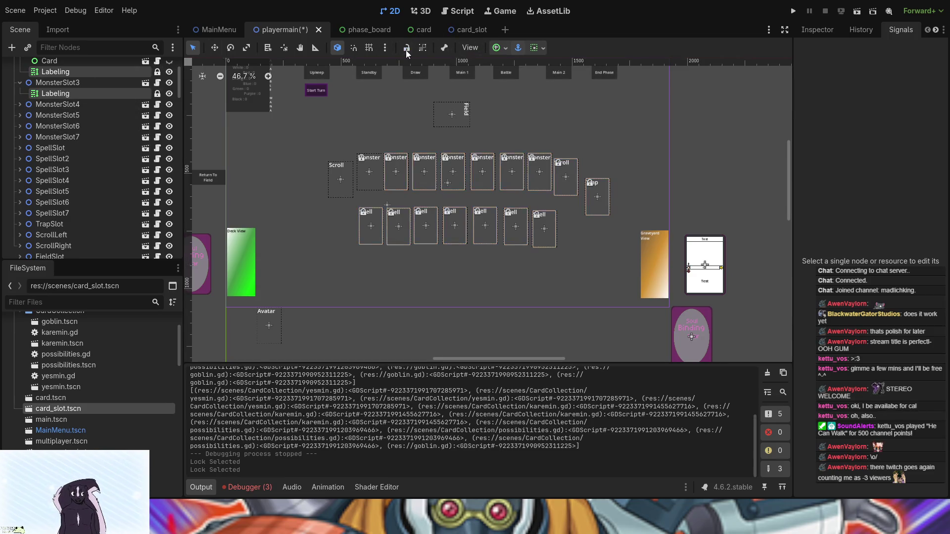
Reselect only the first MonsterSlot on the board.
left_click(381, 125)
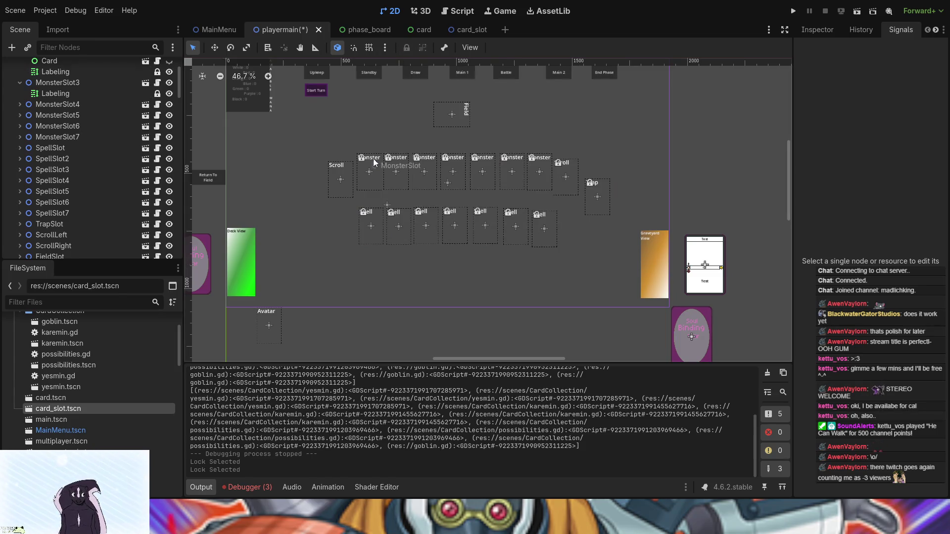
scroll(374, 168, "up", 3)
left_click(369, 181)
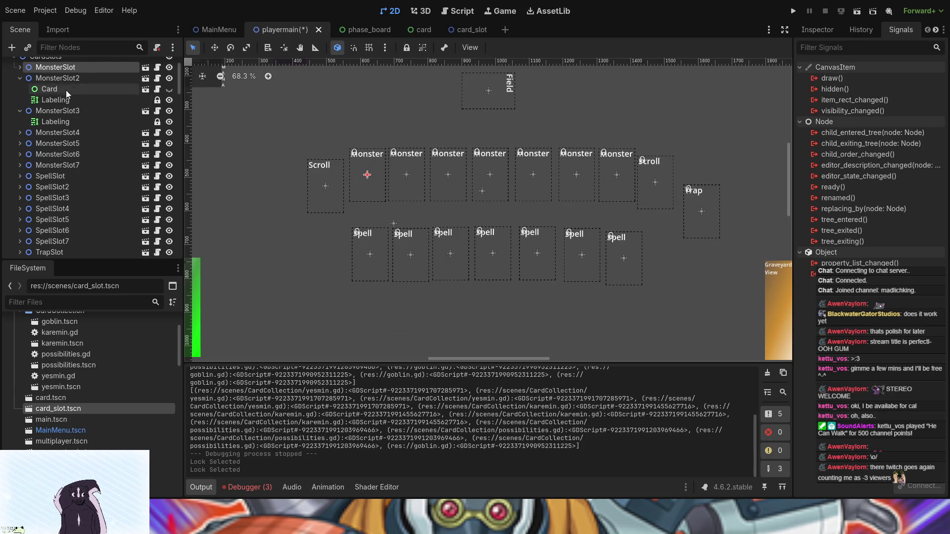
Fold away MonsterSlot2's and MonsterSlot3's children and clear the canvas selection.
left_click(20, 78)
left_click(20, 89)
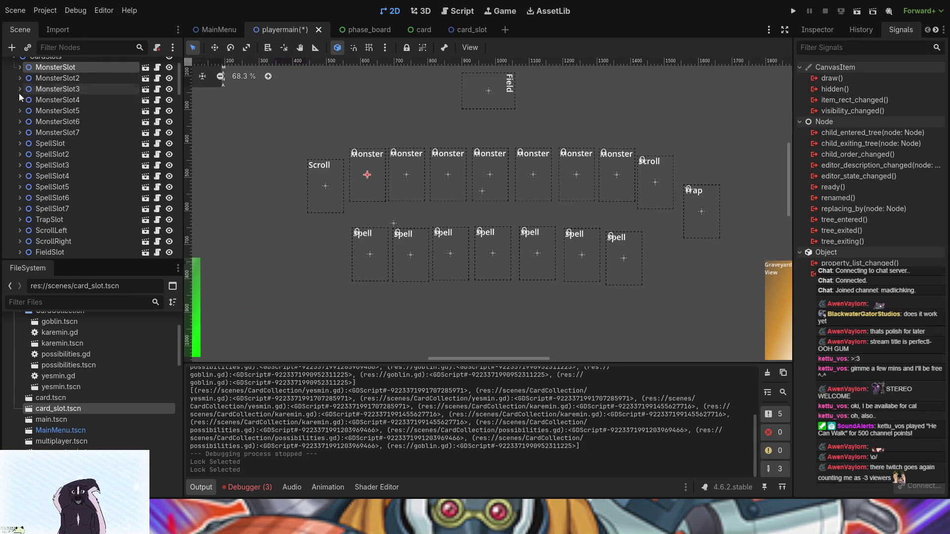
scroll(40, 186, "down", 5)
scroll(40, 186, "up", 5)
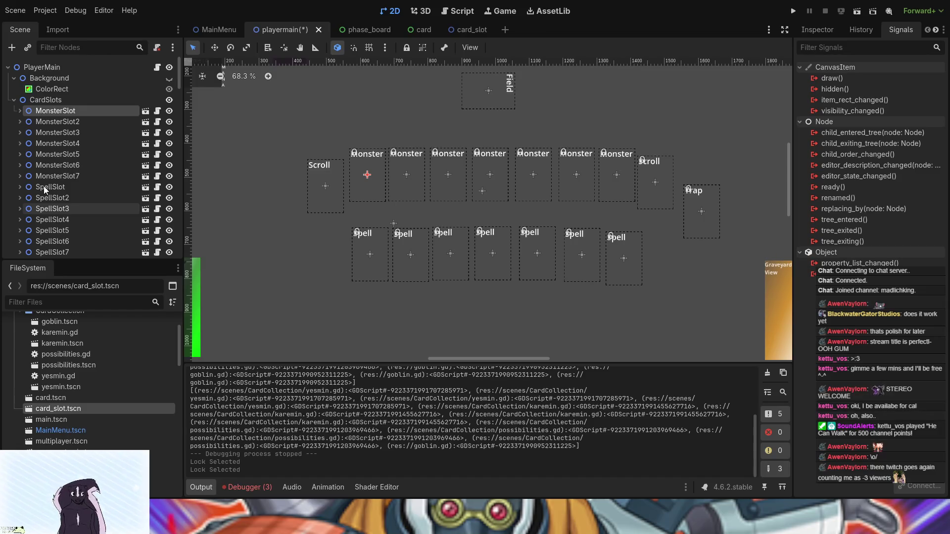
scroll(429, 159, "down", 5)
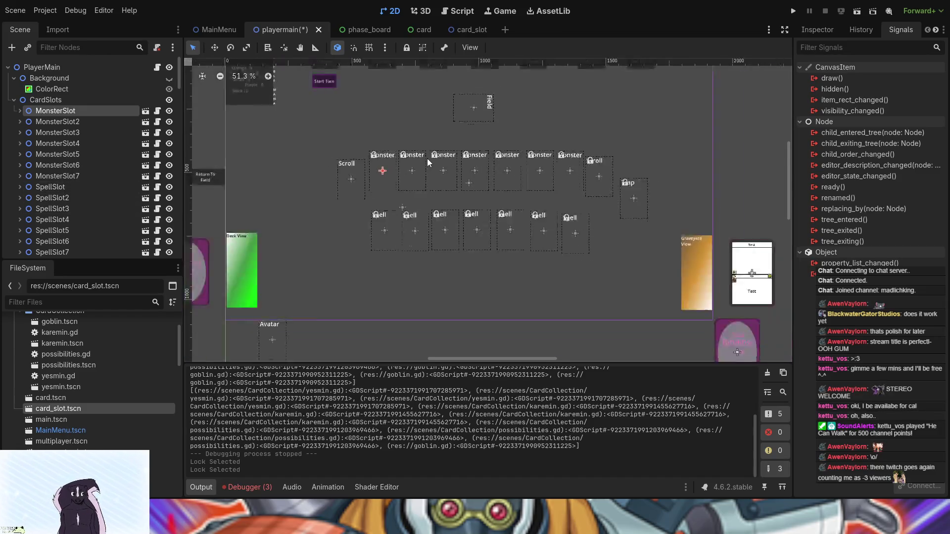
left_click(296, 185)
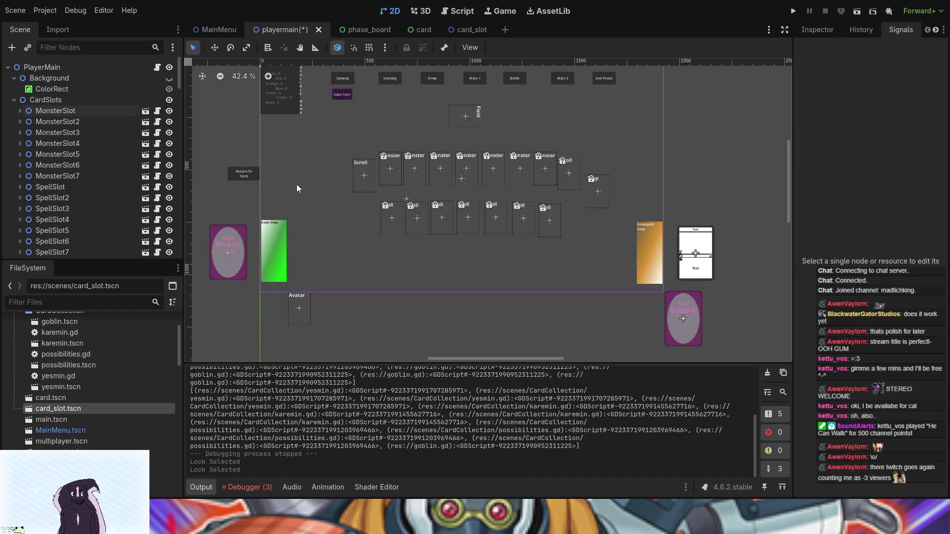